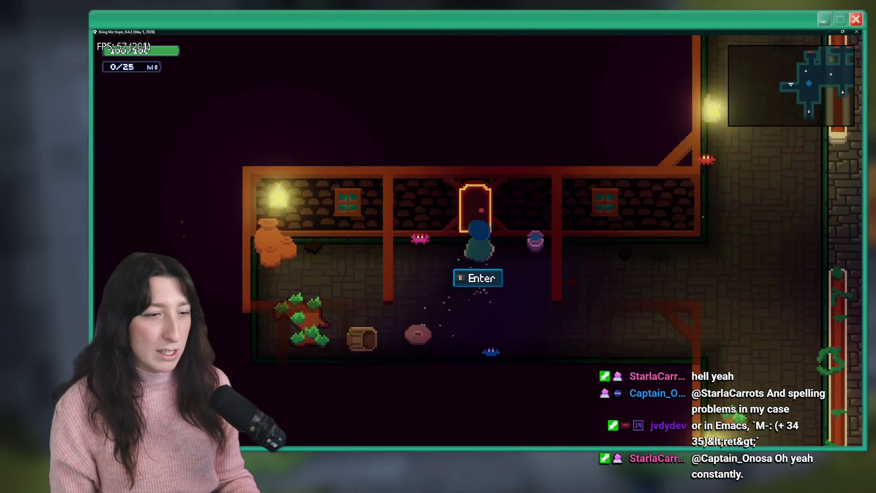
Enter Bobby's House, explore its corridor, step out to Sea Cave City and re-enter
key(e)
key(w)
key(a)
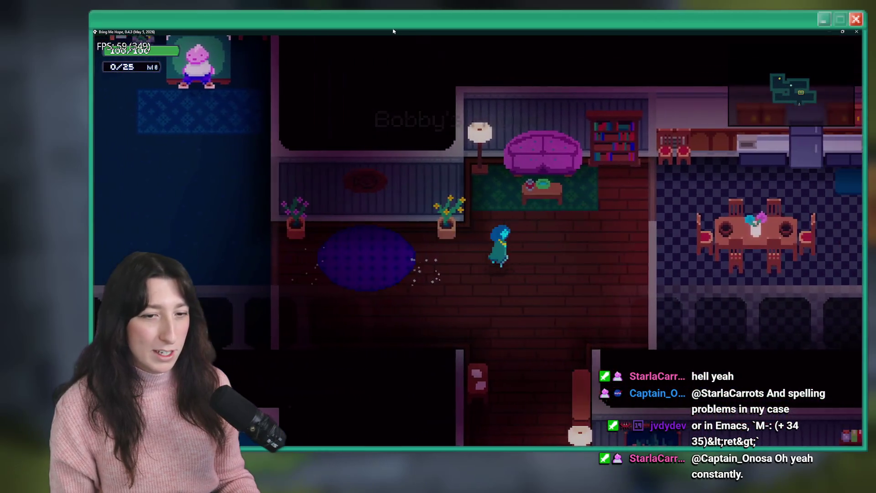
key(d)
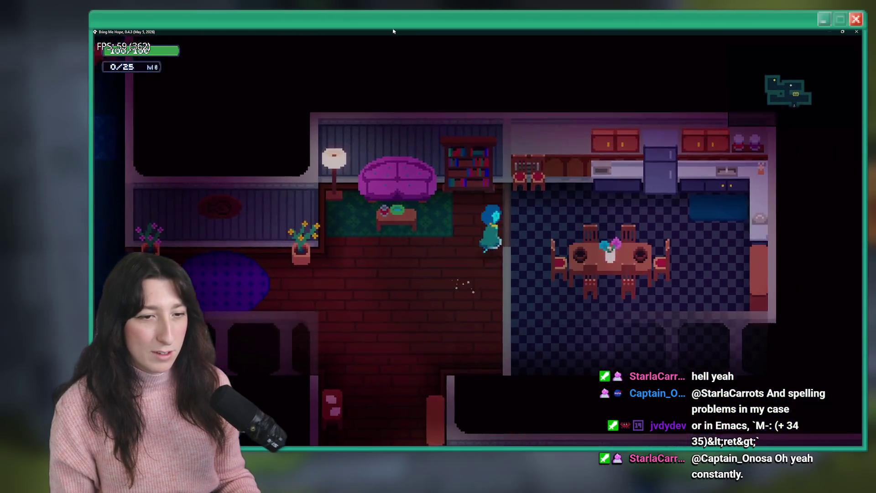
key(s)
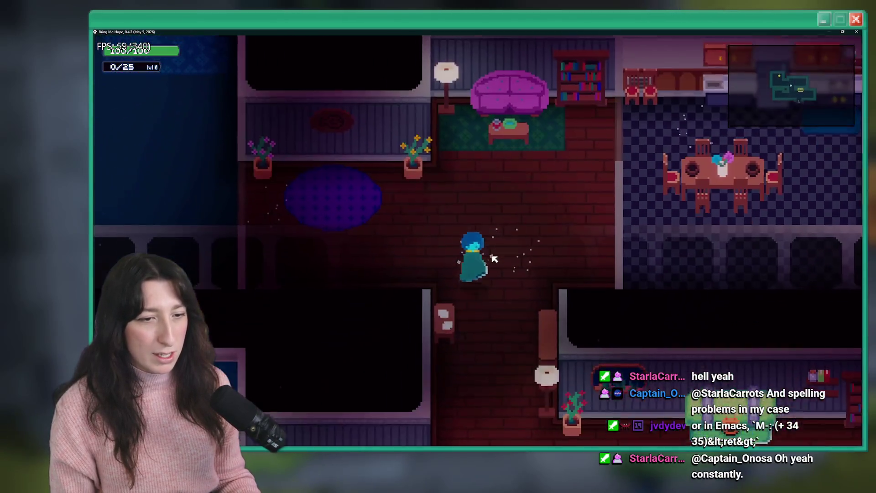
key(s)
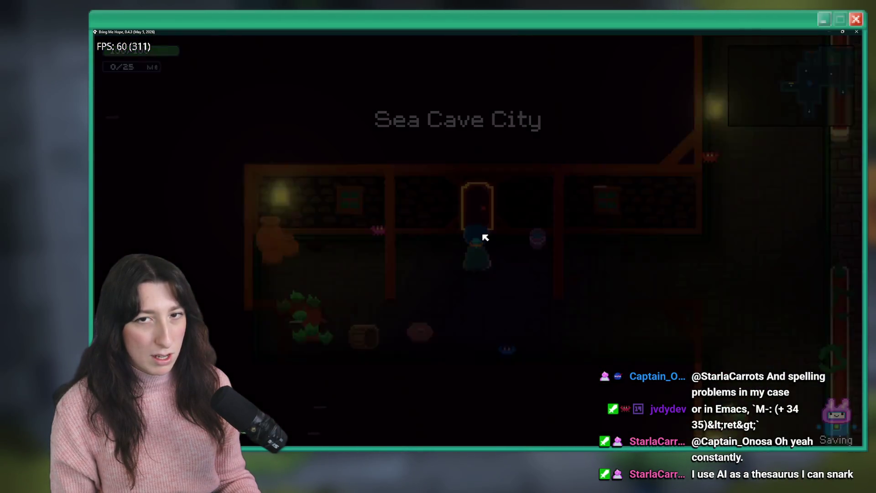
key(d)
key(a)
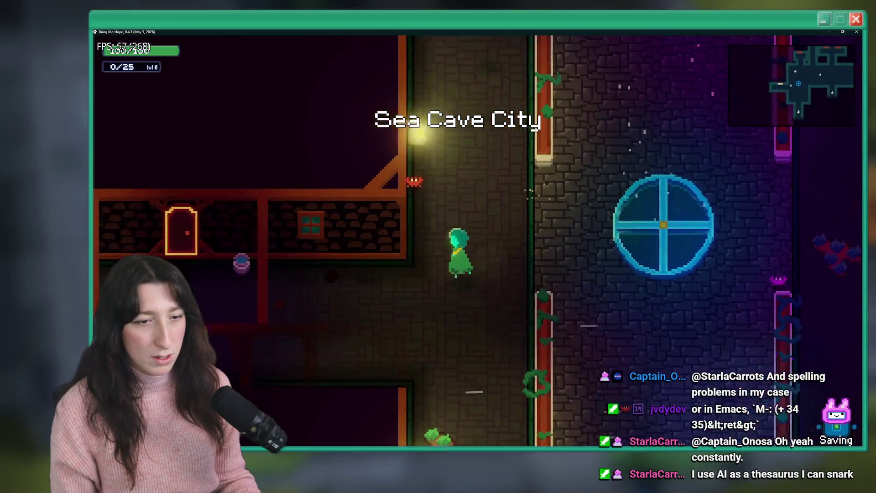
key(e)
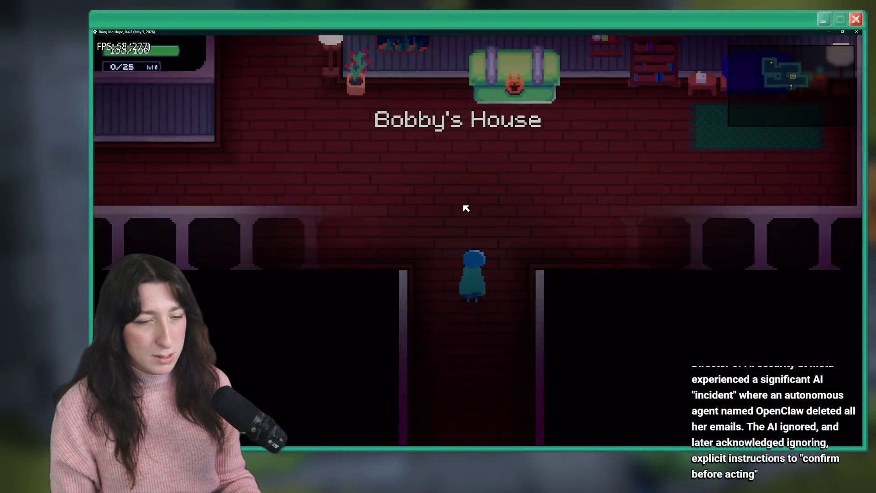
Walk through Bobby's House into the bedroom to talk with Bobby
key(s)
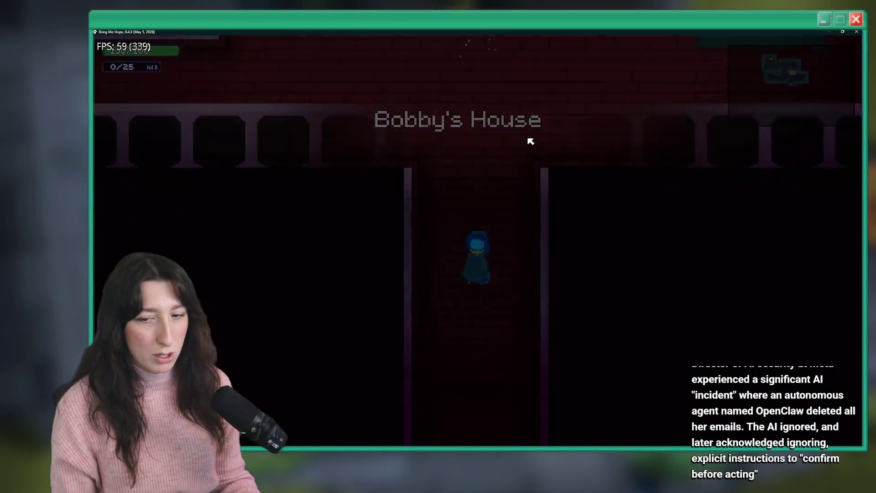
key(d)
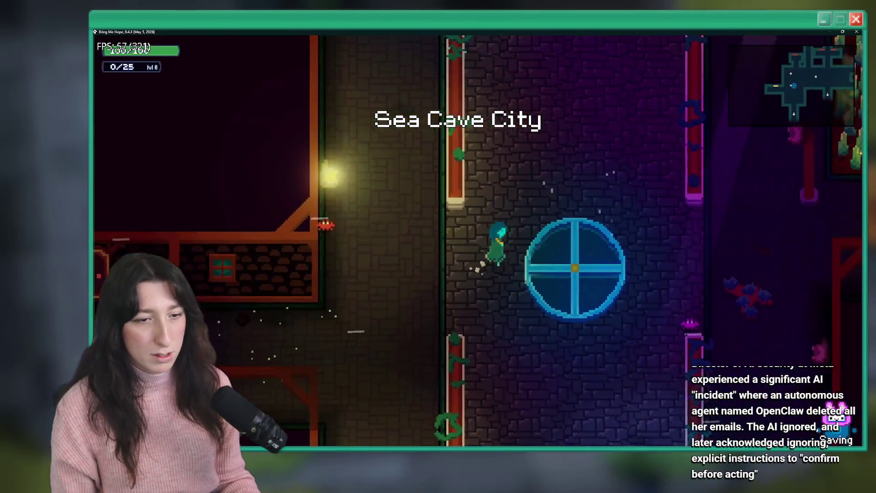
key(a)
key(s)
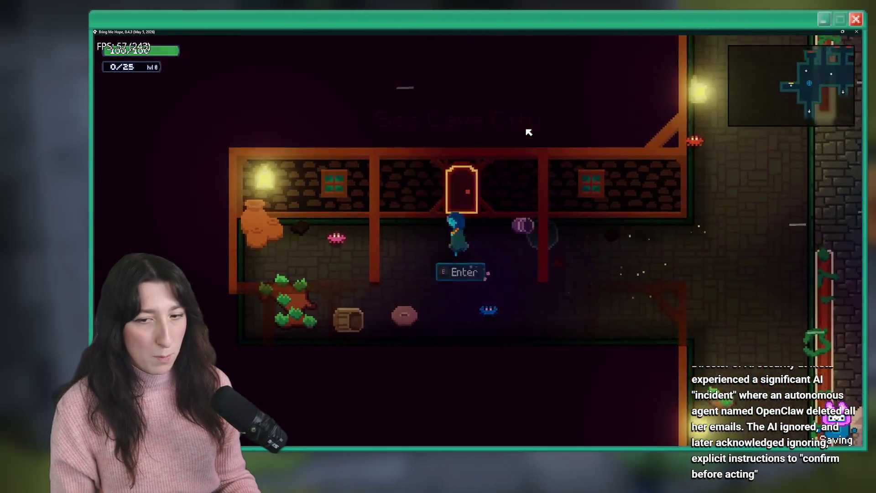
key(w)
key(a)
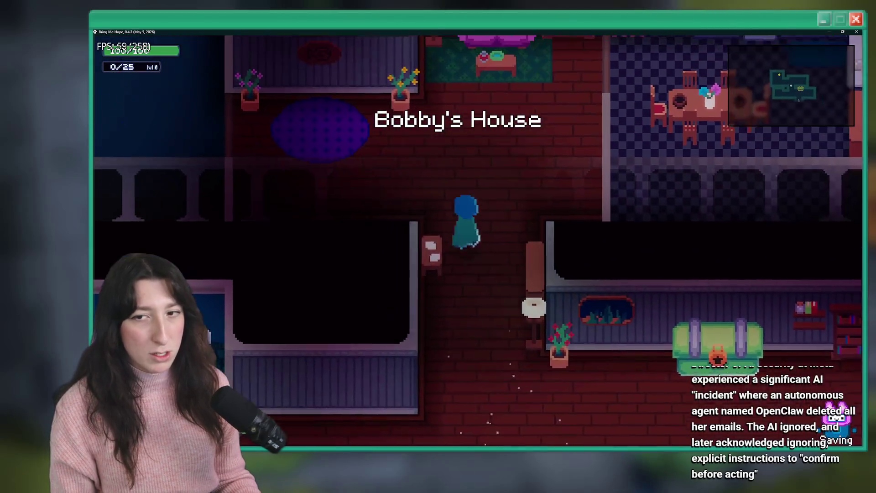
key(a)
key(w)
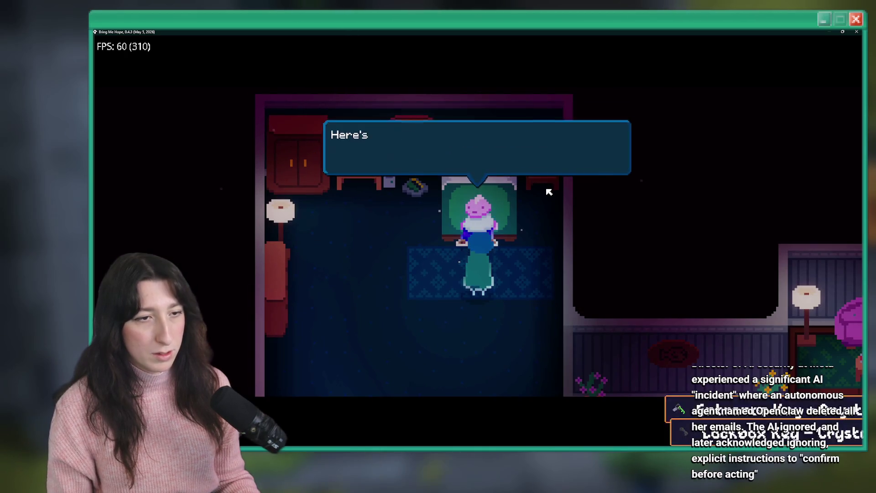
Finish Bobby's conversation to receive both keys and walk down the hallway out of the house
key(space)
key(s)
key(d)
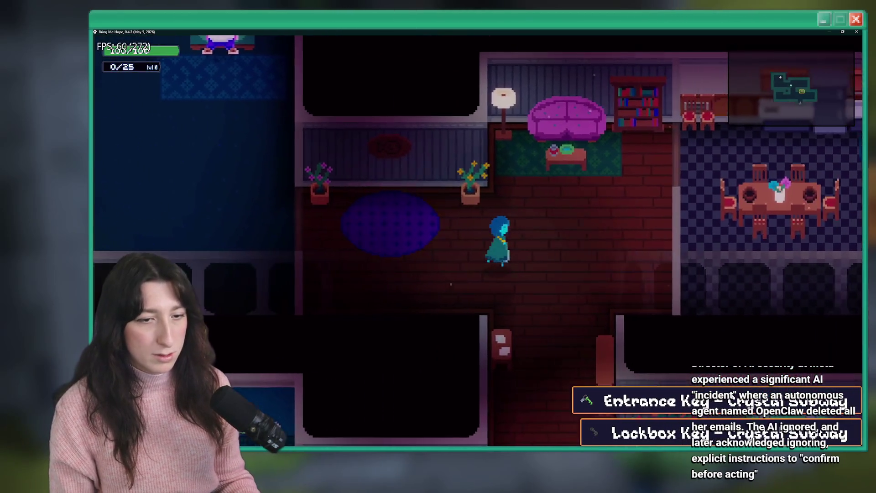
key(s)
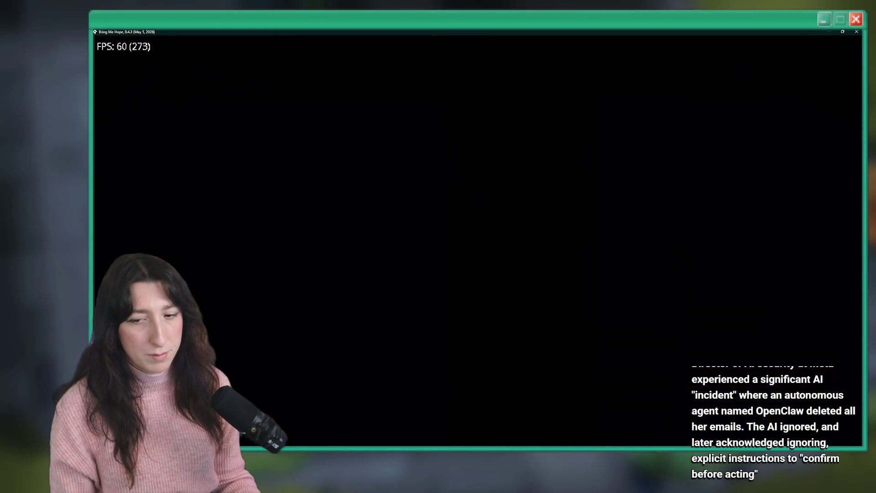
Walk from the teleporter through the garden and crystal corridor toward the Crystal Subway platform
key(d)
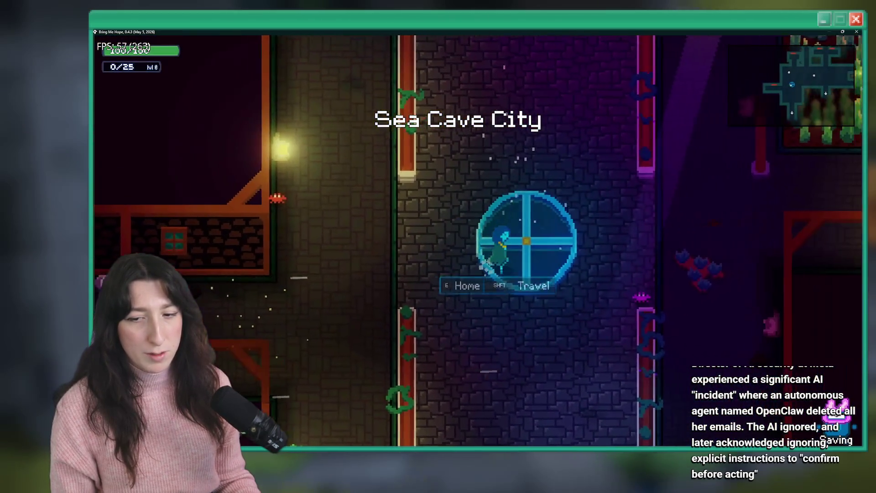
key(d)
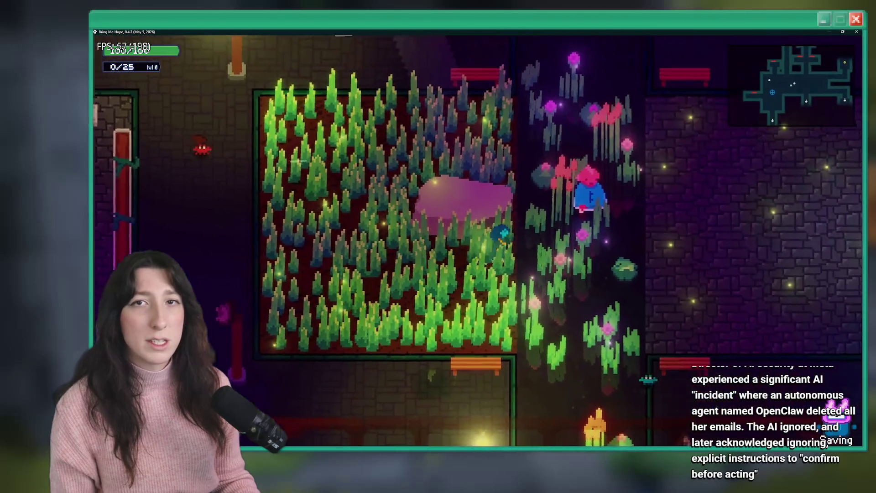
key(w)
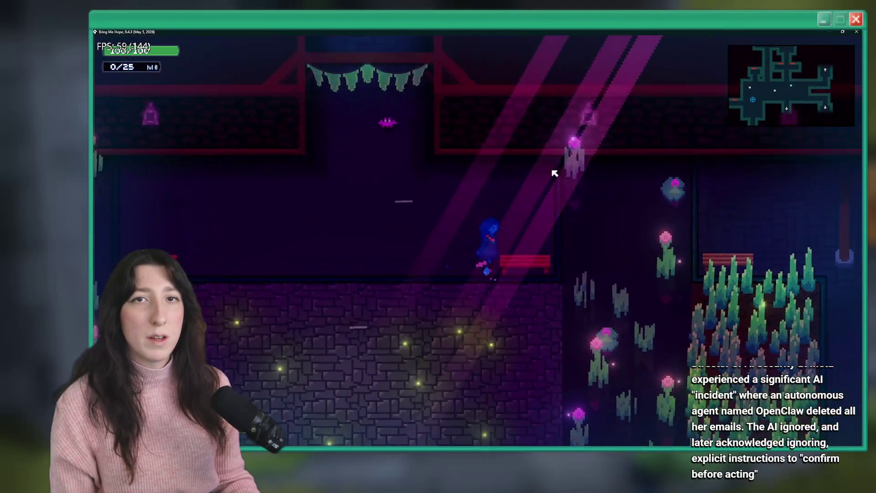
key(d)
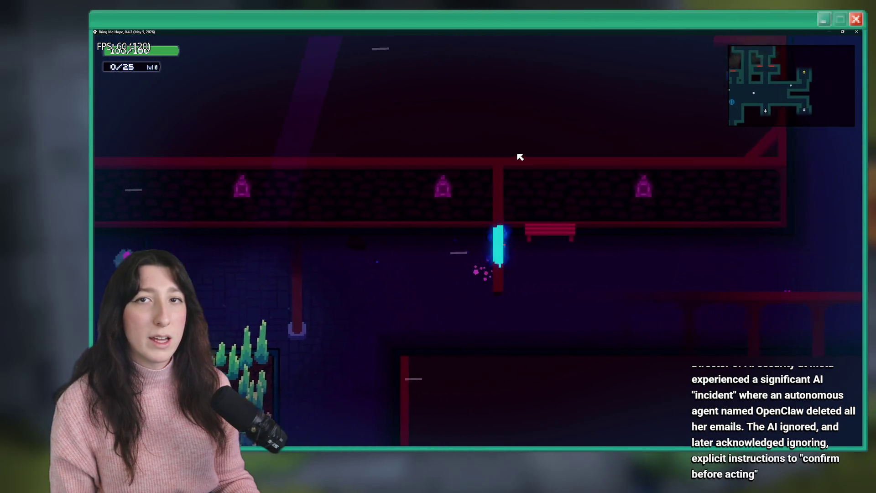
key(w)
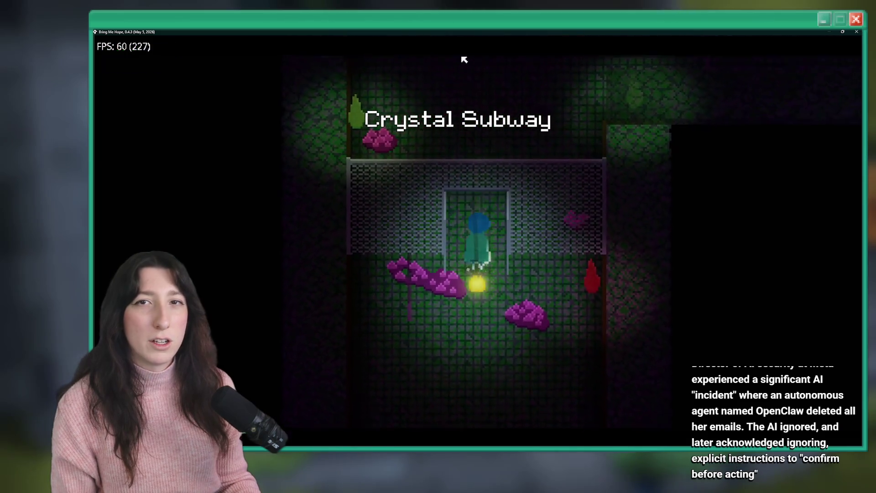
key(w)
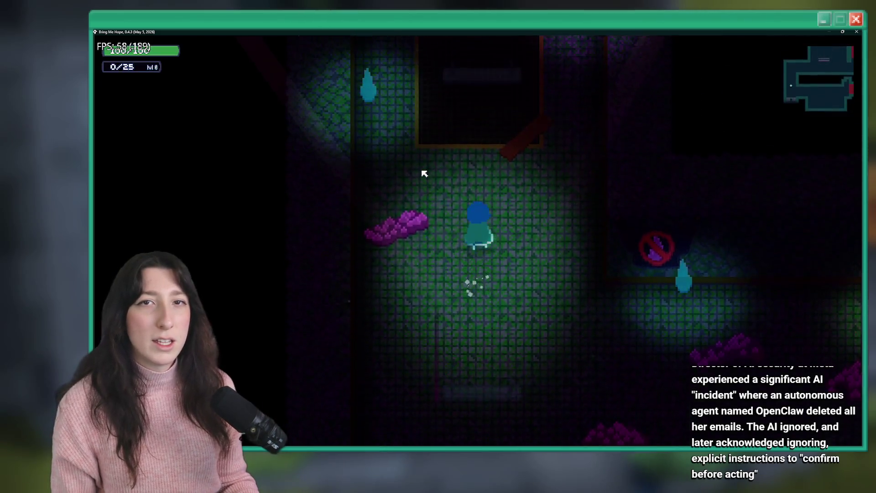
key(w)
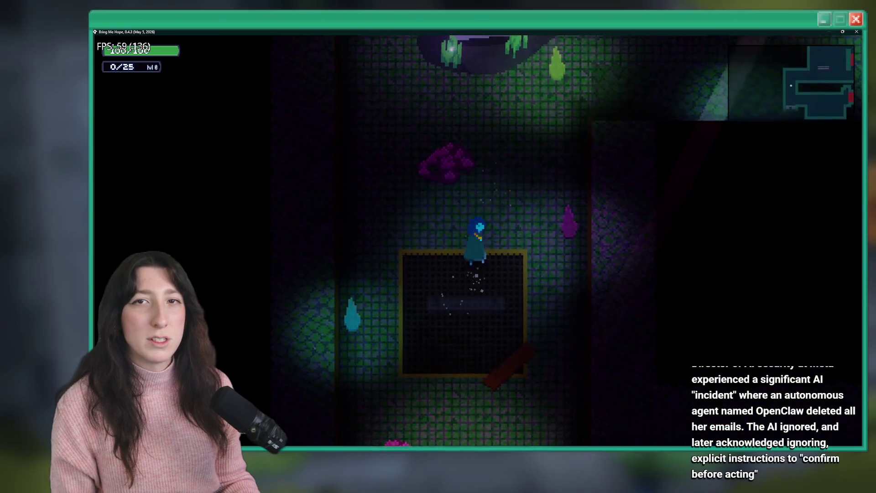
key(w)
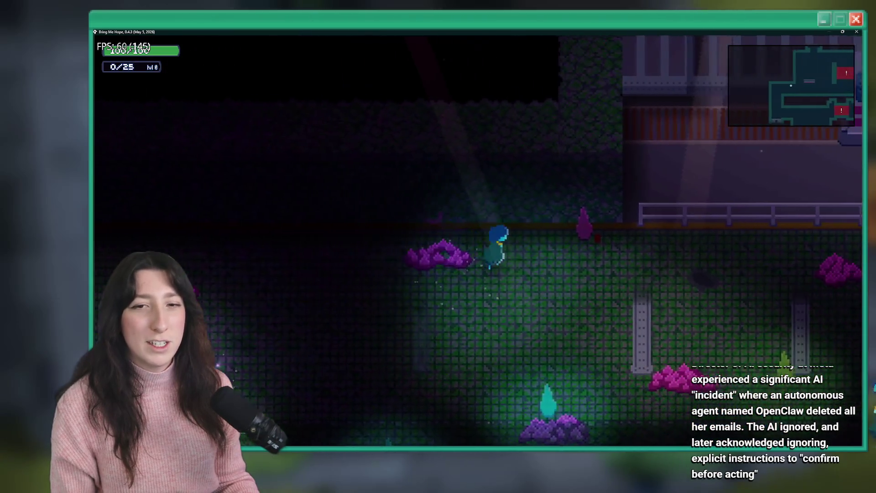
Cross the platform past the train, check the Offline machine and dismiss its dialogue
key(w)
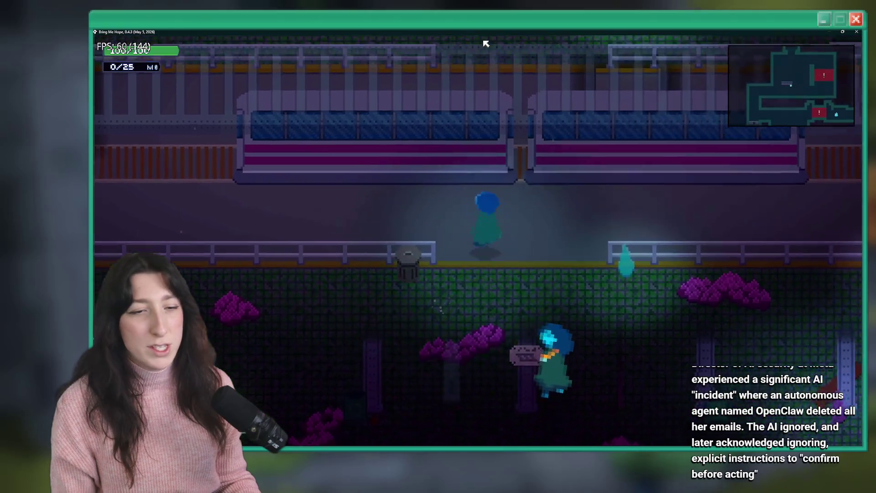
key(w)
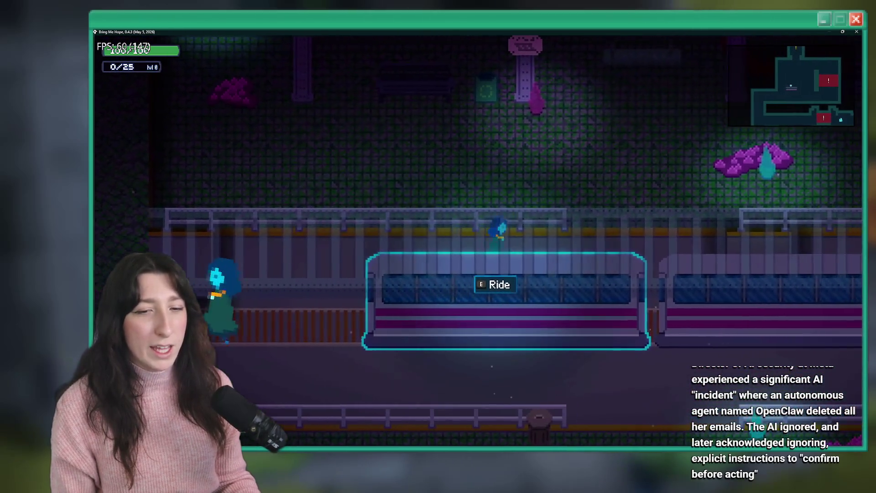
key(w)
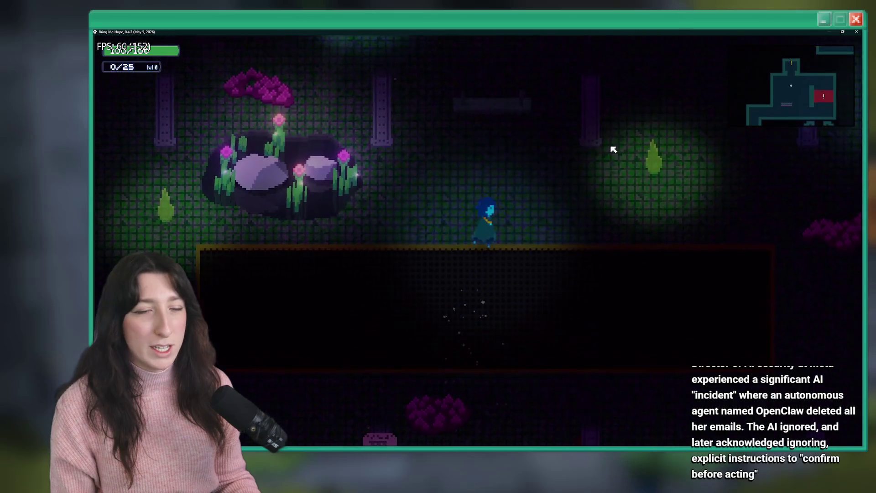
key(w)
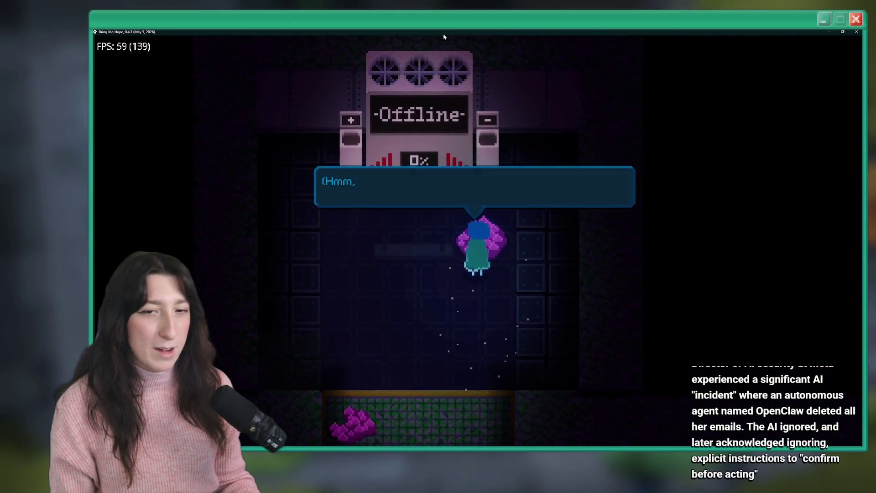
key(space)
key(space)
key(s)
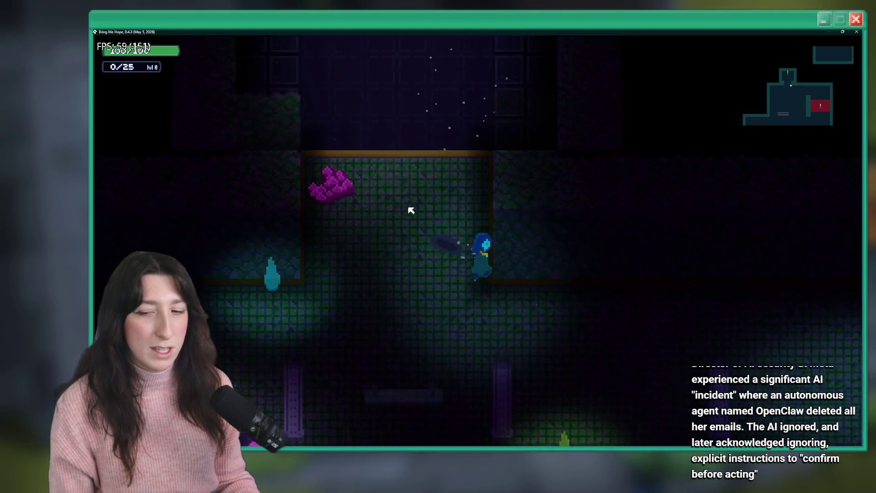
Continue into the room where the Parry tutorial appears, then switch to GameMaker
key(d)
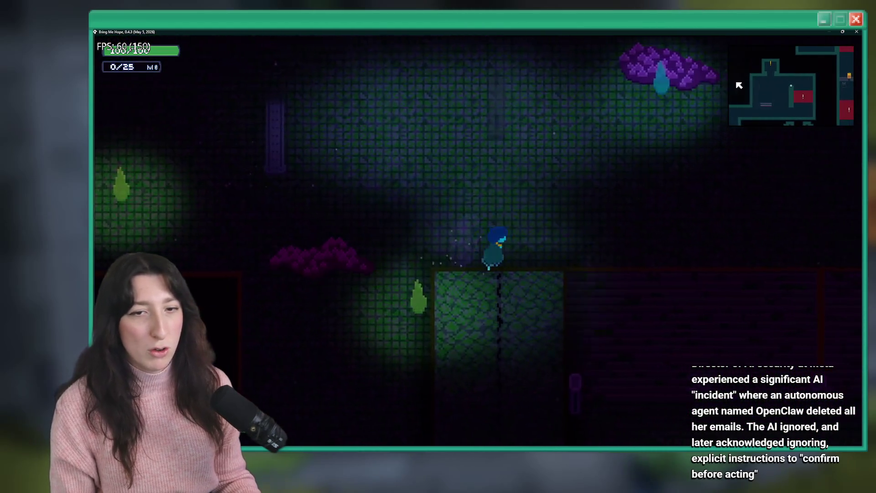
key(s)
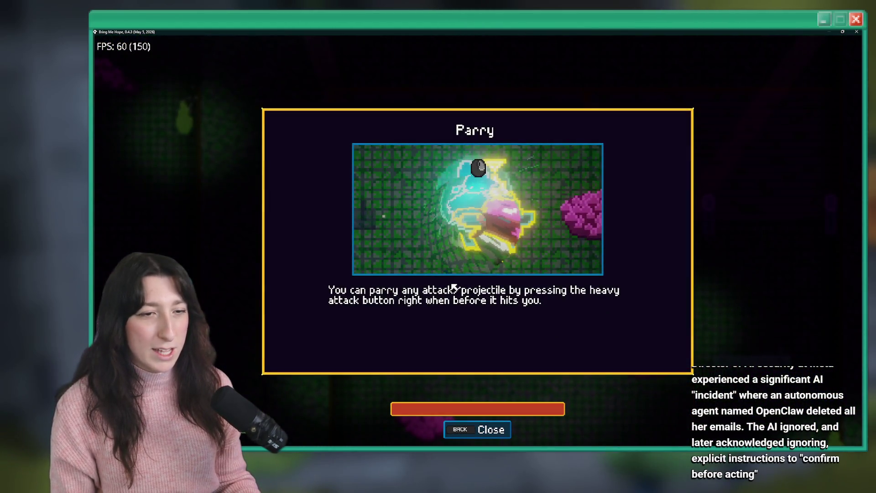
key(alt+Tab)
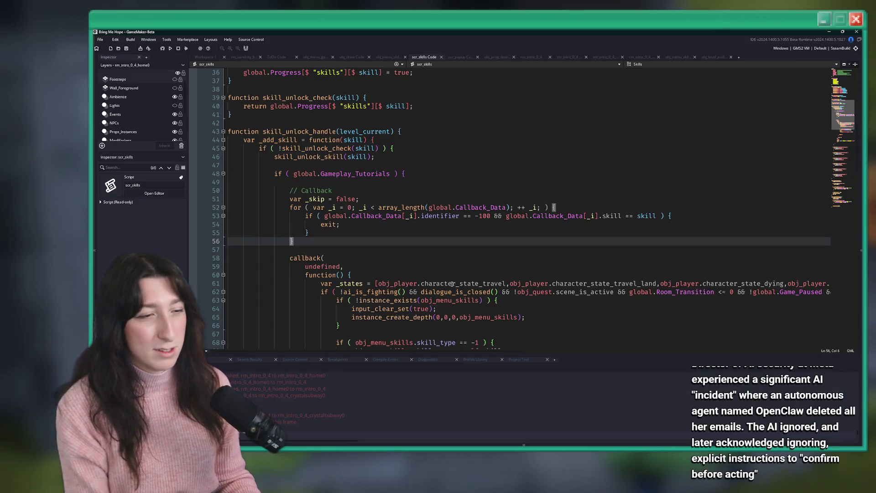
Search the whole project for 'Parry' and open the obj_menu_skillspaper match
scroll(433, 264, up, 10)
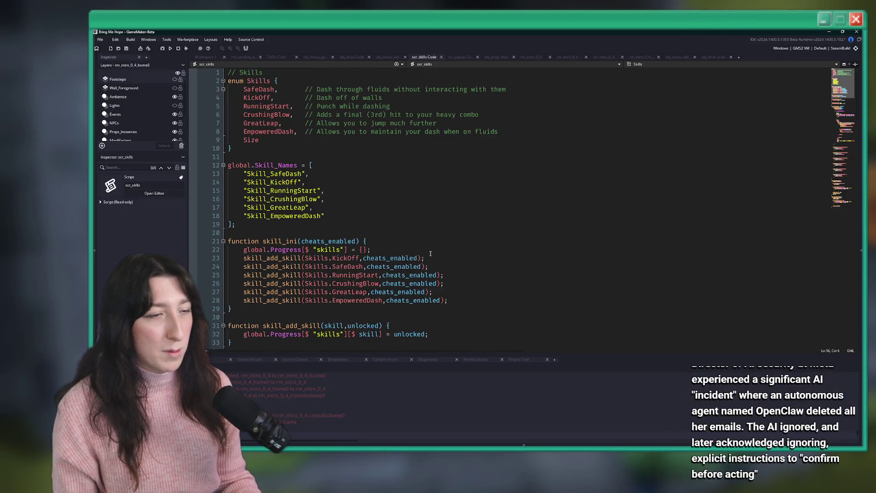
click(350, 203)
key(ctrl+f)
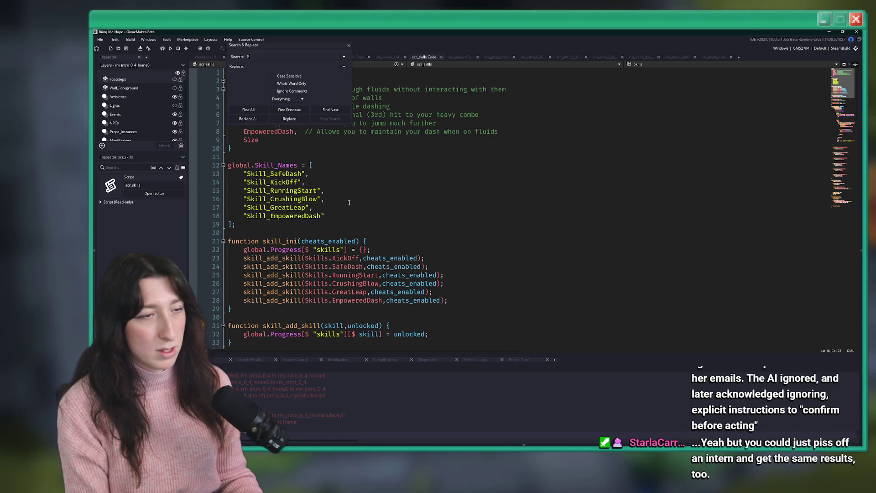
key(Return)
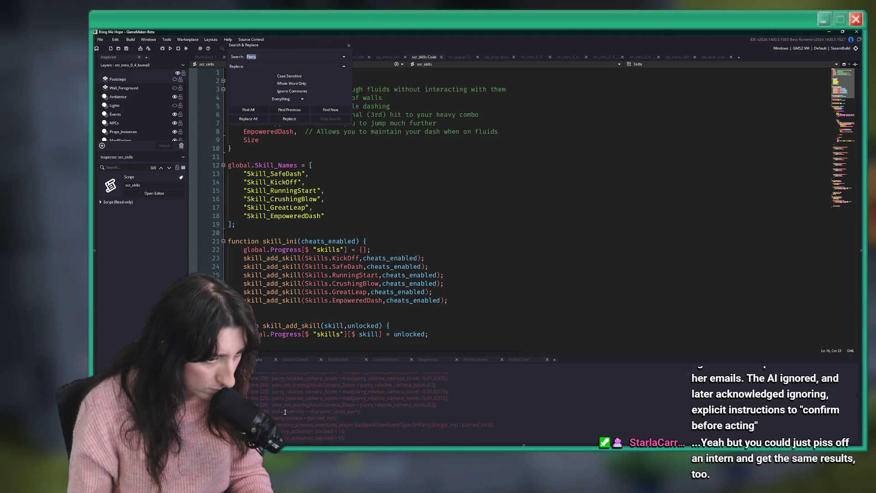
scroll(287, 411, down, 3)
scroll(292, 407, down, 3)
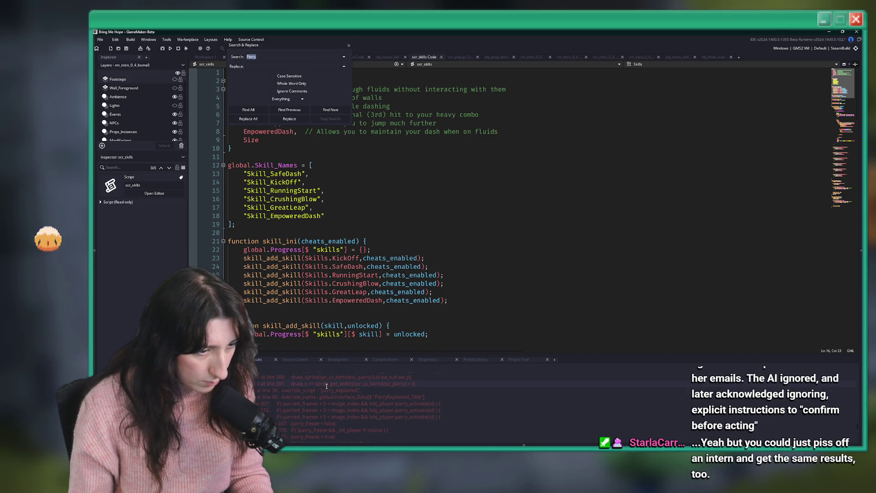
double_click(319, 390)
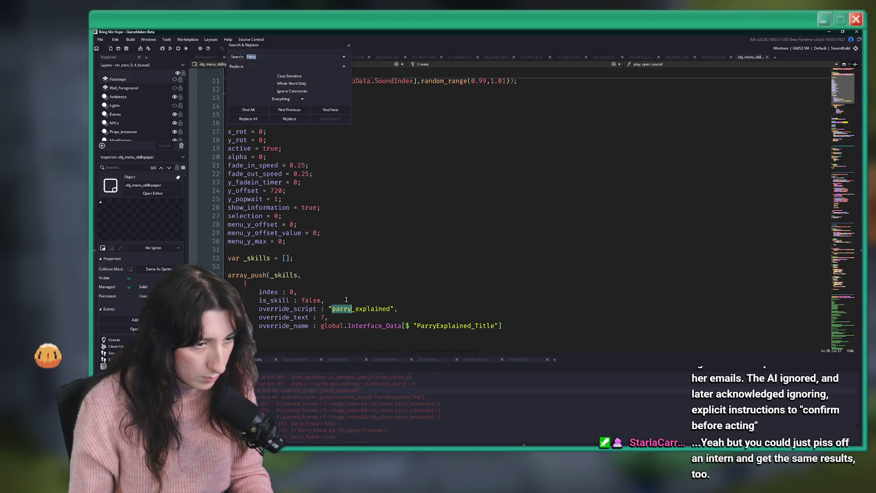
Close Search & Replace, scroll through the Parry matches, and return to Workspace 1
scroll(346, 300, up, 4)
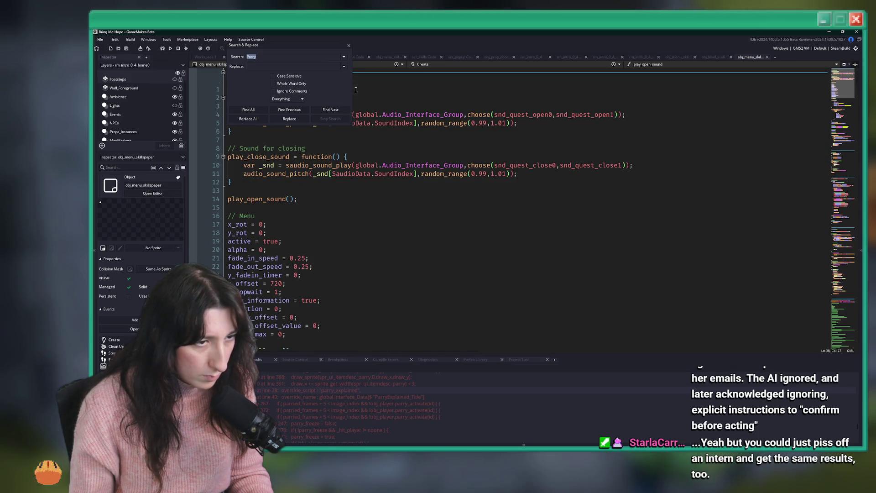
click(348, 45)
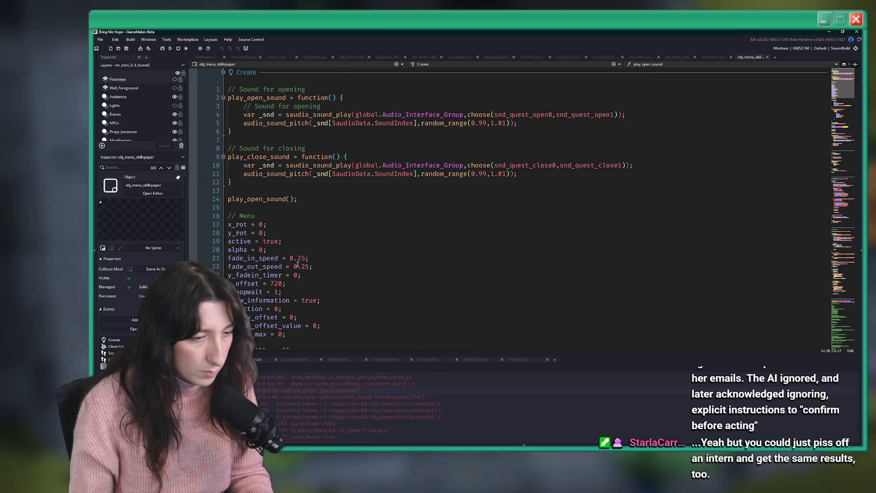
scroll(319, 406, down, 3)
scroll(319, 406, down, 5)
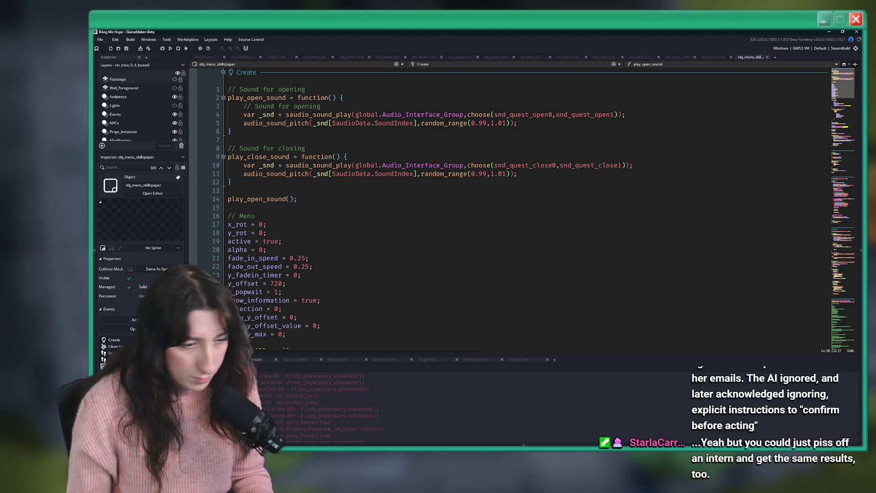
scroll(319, 401, down, 3)
scroll(277, 393, down, 4)
scroll(277, 393, up, 2)
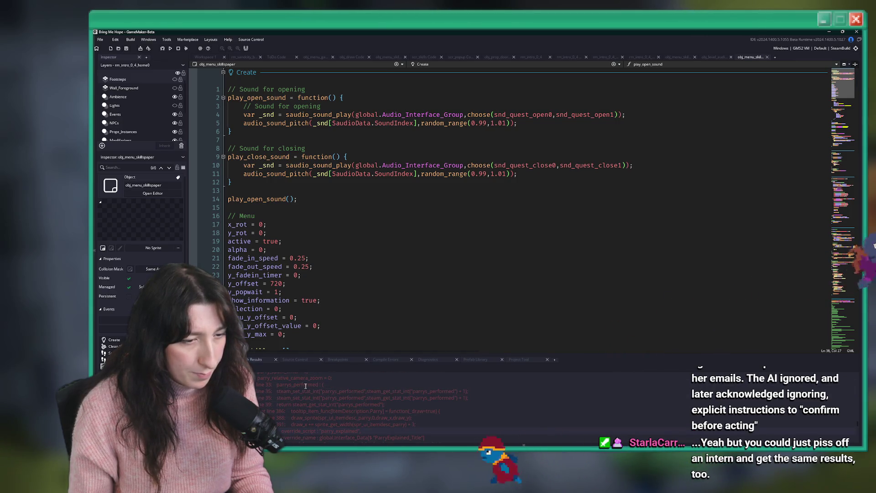
scroll(364, 396, up, 3)
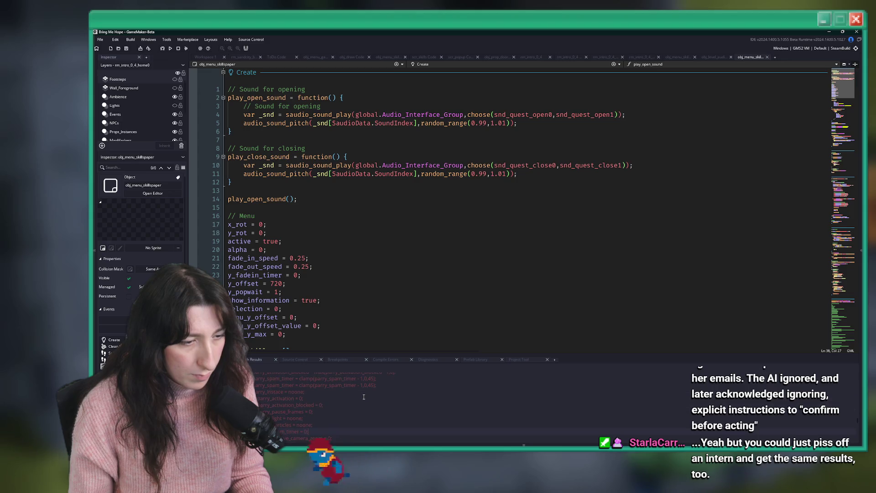
scroll(389, 409, down, 3)
scroll(389, 409, down, 3)
scroll(409, 427, down, 3)
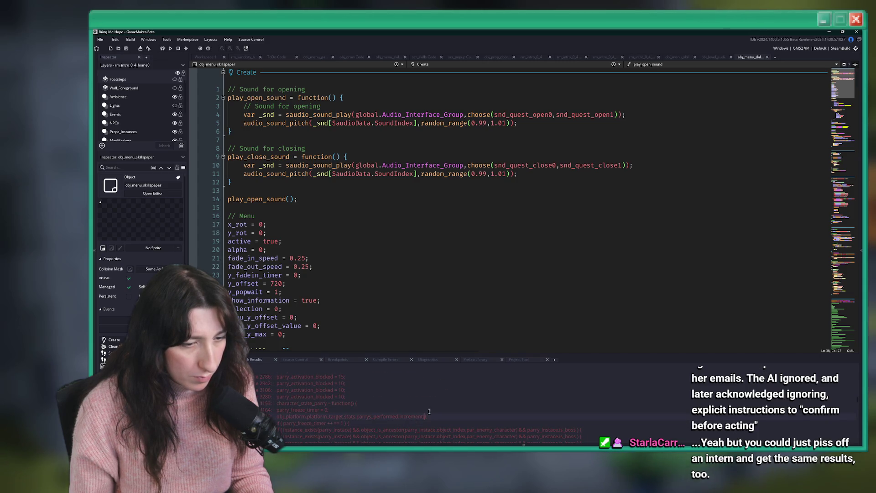
scroll(431, 416, up, 3)
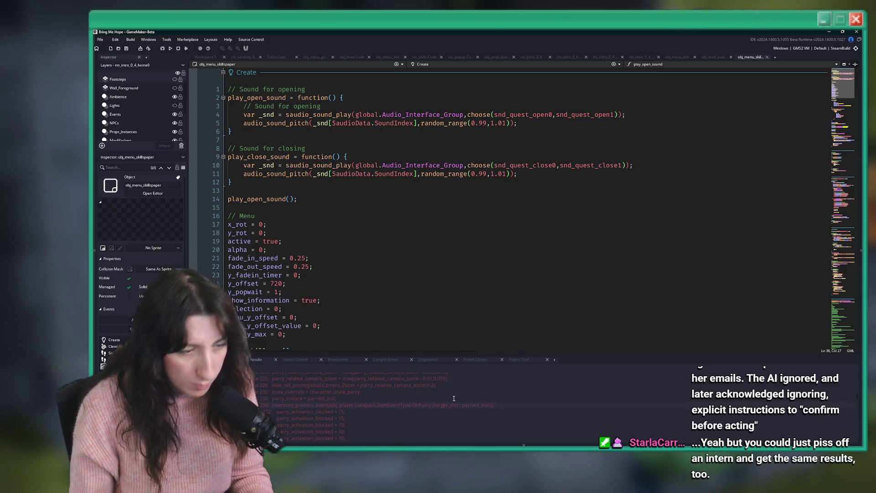
scroll(452, 399, up, 3)
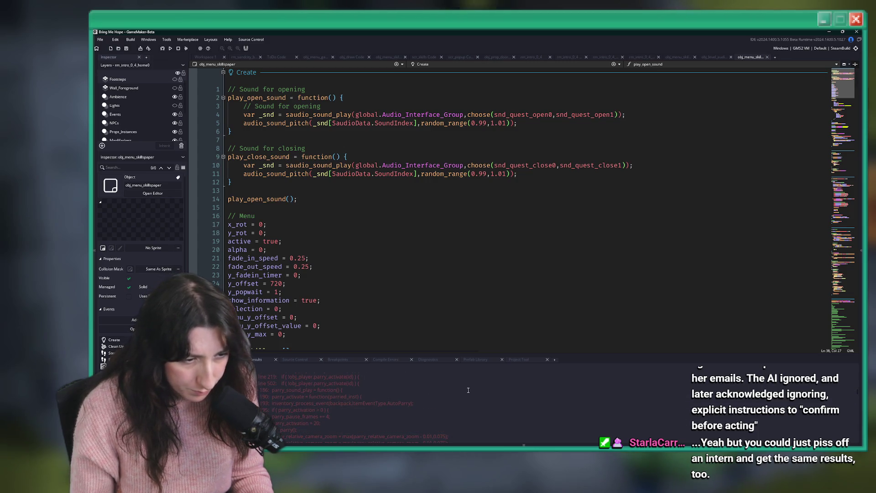
scroll(447, 401, up, 3)
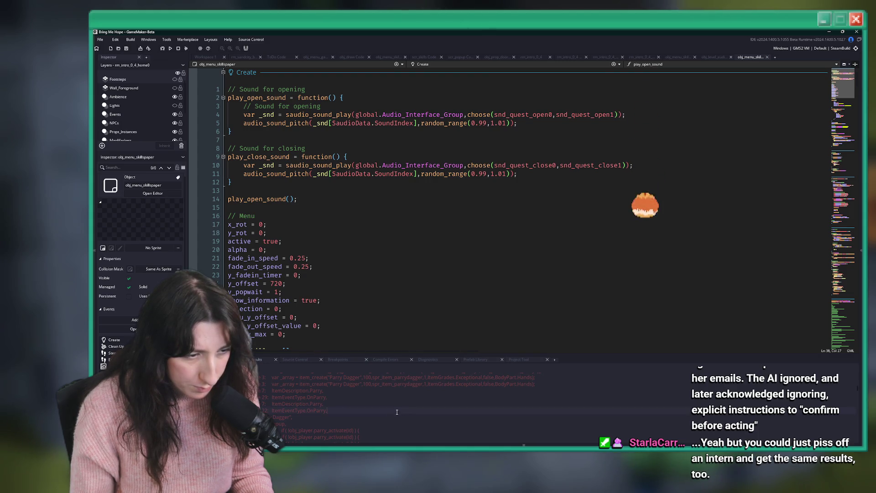
scroll(408, 399, down, 5)
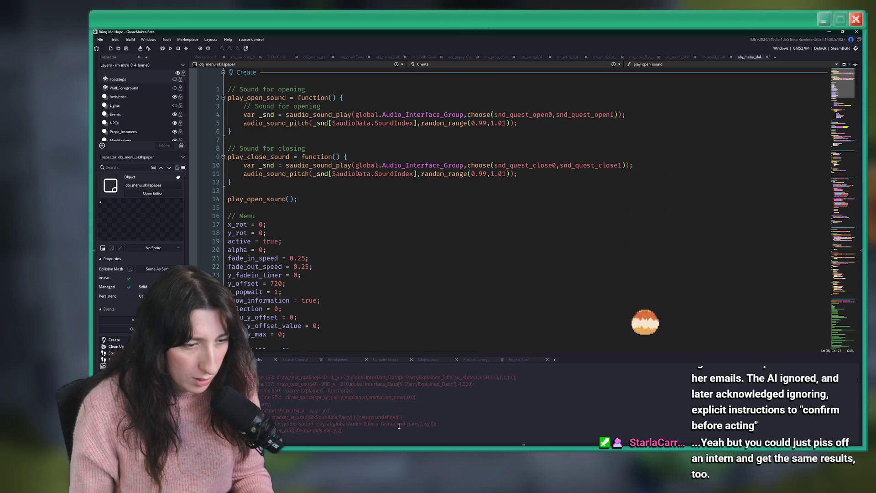
scroll(384, 404, up, 2)
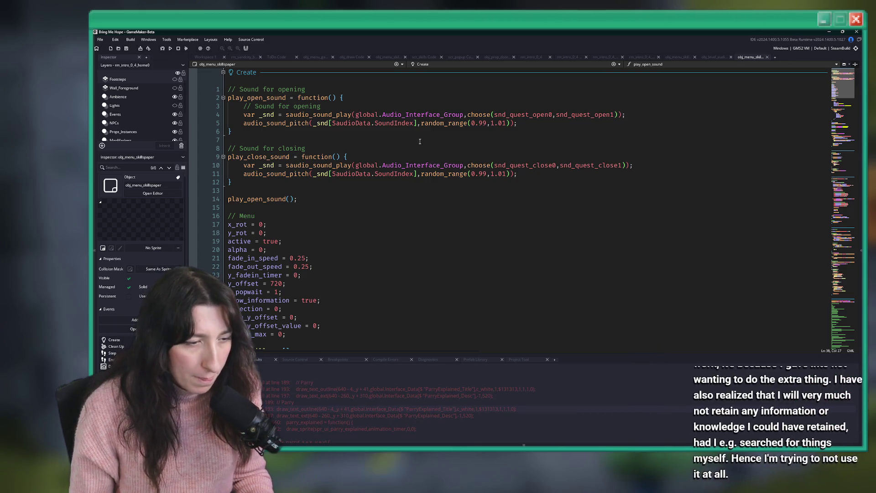
click(209, 58)
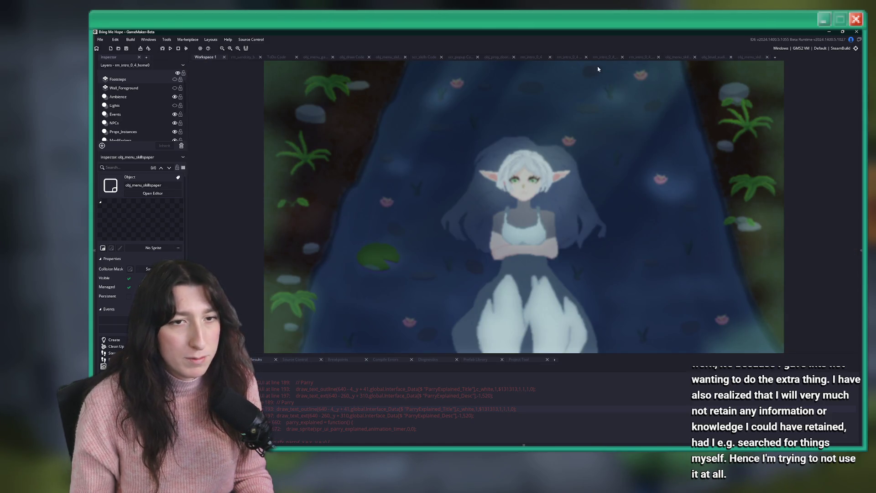
Close the obj_menu_skillspaper and obj_menu_skills_revisit code tabs
click(756, 59)
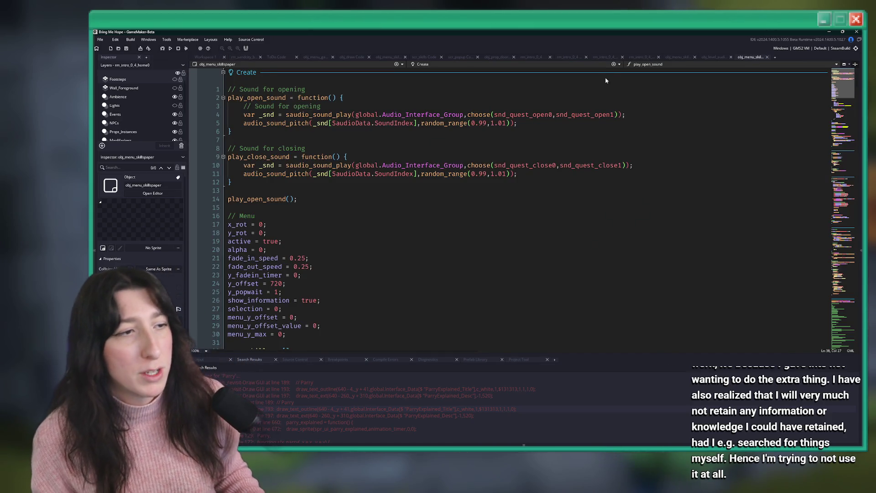
middle_click(740, 58)
click(688, 56)
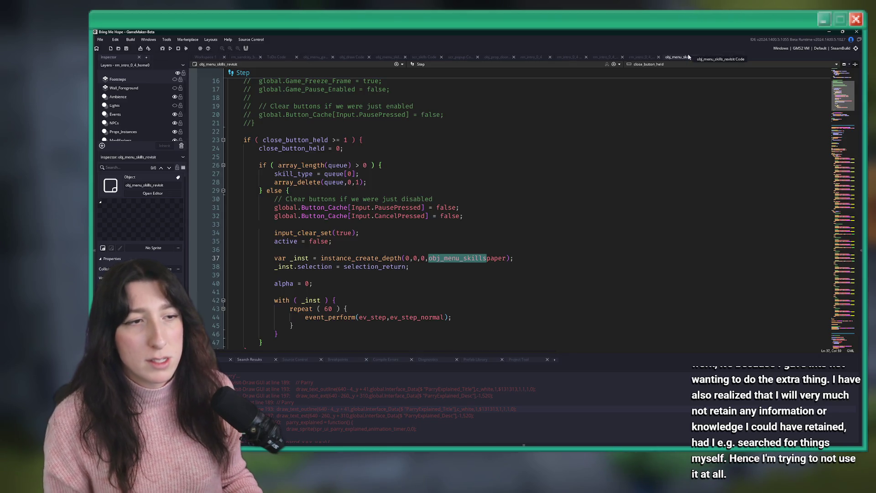
middle_click(676, 58)
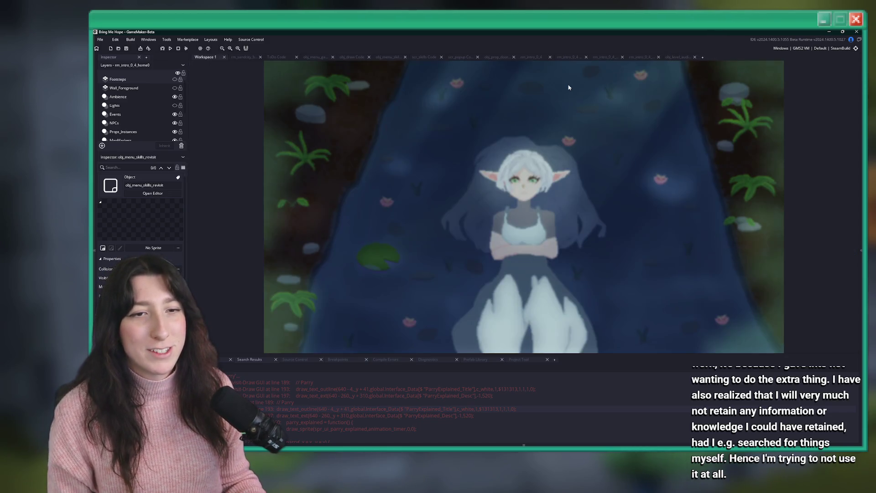
Open obj_menu_skills' code through asset search and start a project-wide search
key(ctrl+t)
text(menu_sk)
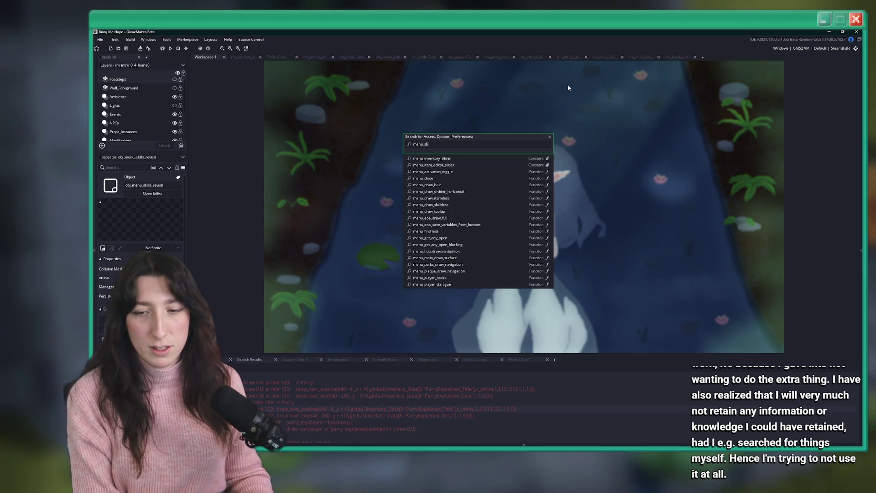
key(Down)
key(Down)
key(Down)
key(Return)
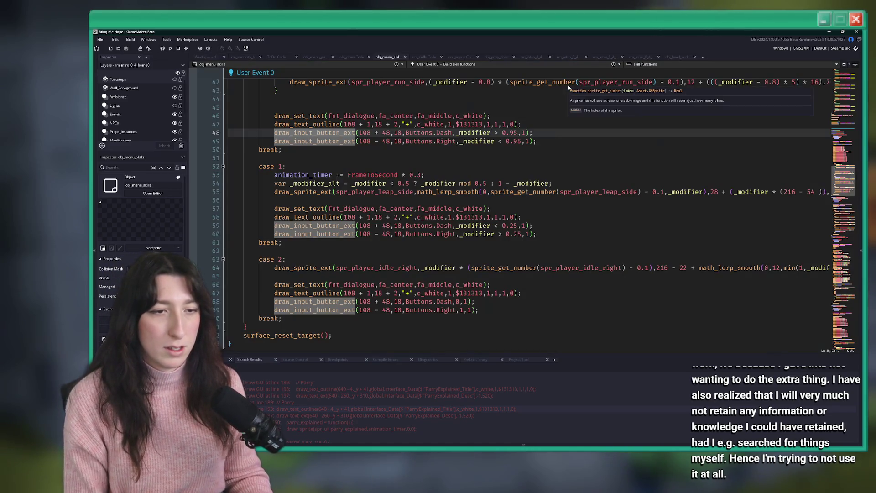
click(653, 127)
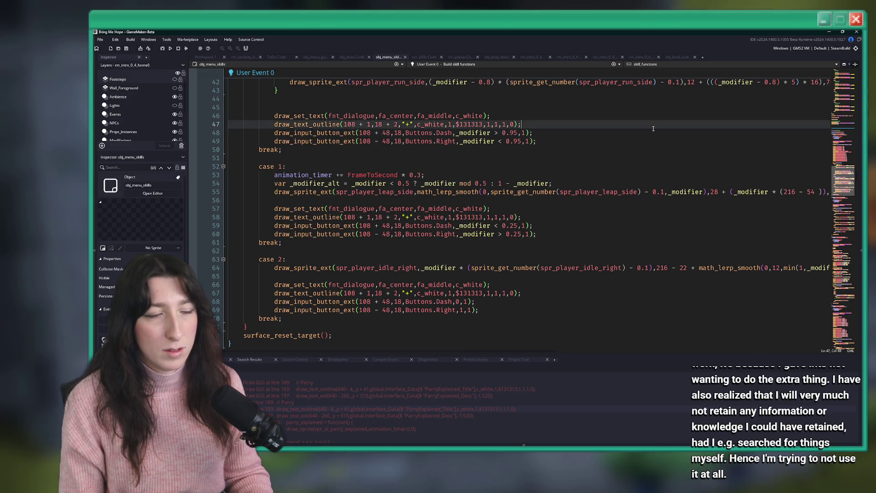
key(ctrl+f)
text(obj_menu_ski)
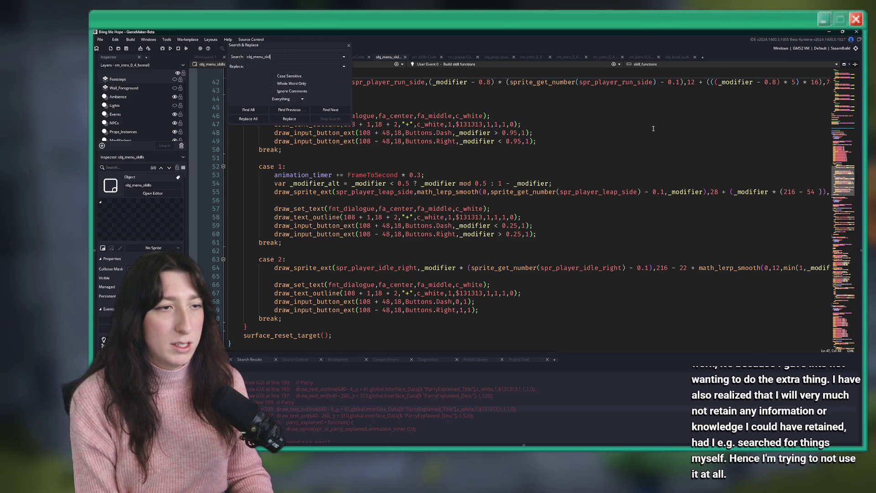
Search the project for obj_menu_skills and close the search box once results are listed
text(ls)
key(Return)
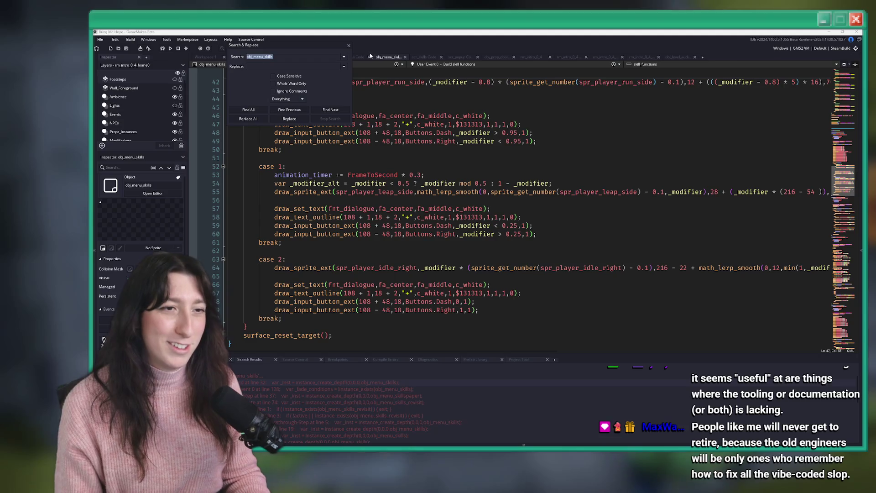
key(Escape)
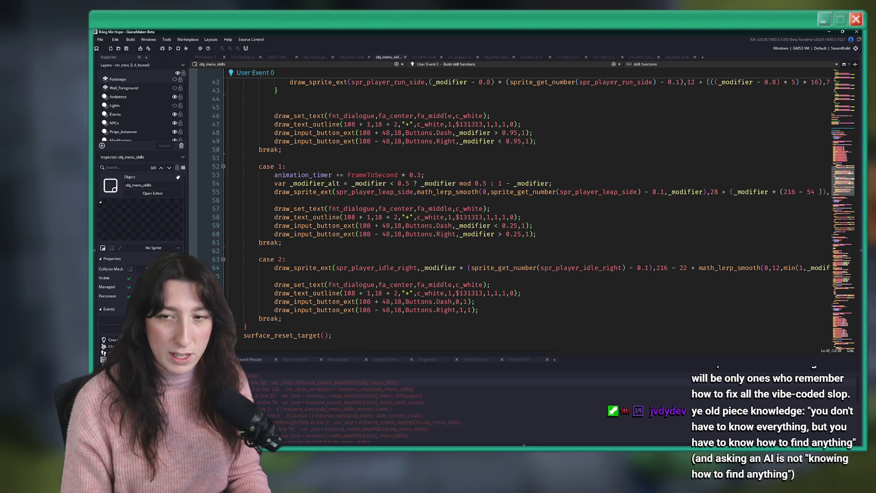
Scroll obj_menu_skills' User Event 0 code down to the Skills.SafeDash preview function
click(455, 217)
scroll(525, 210, down, 10)
scroll(373, 282, down, 20)
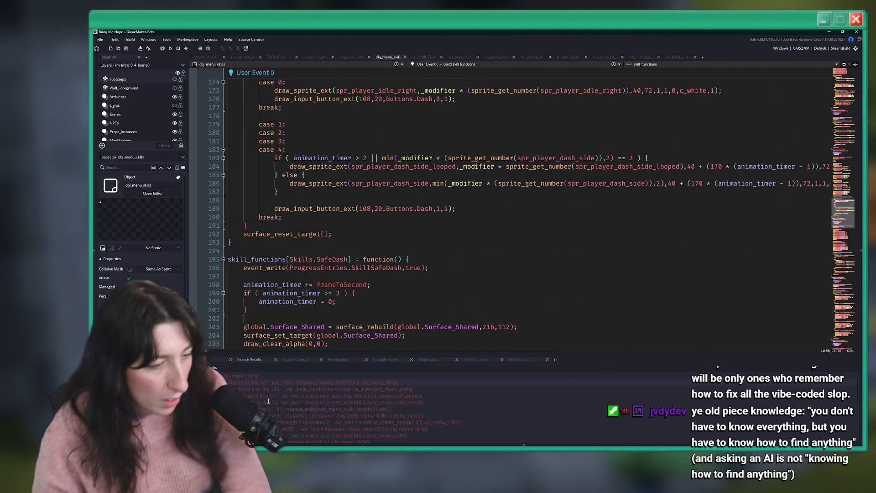
Jump through obj_menu_skills results via obj_menu_keyitems to obj_game's End Step popup code
double_click(320, 388)
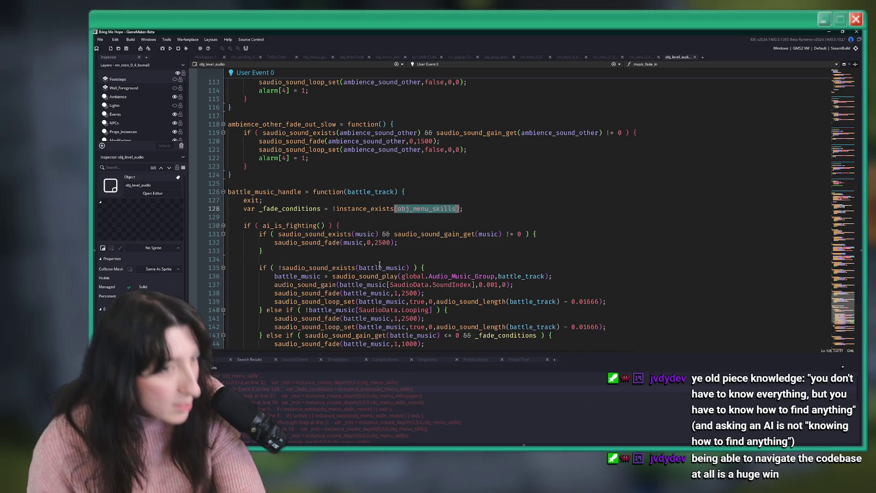
scroll(297, 214, down, 2)
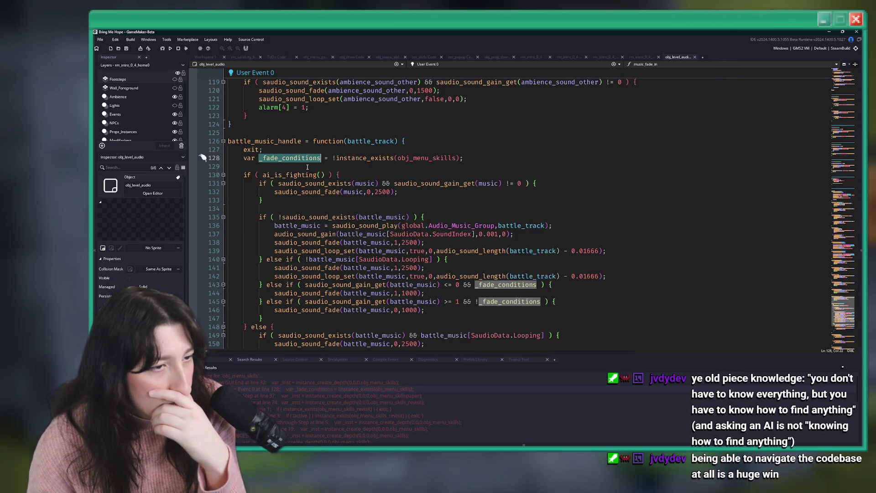
scroll(262, 155, down, 4)
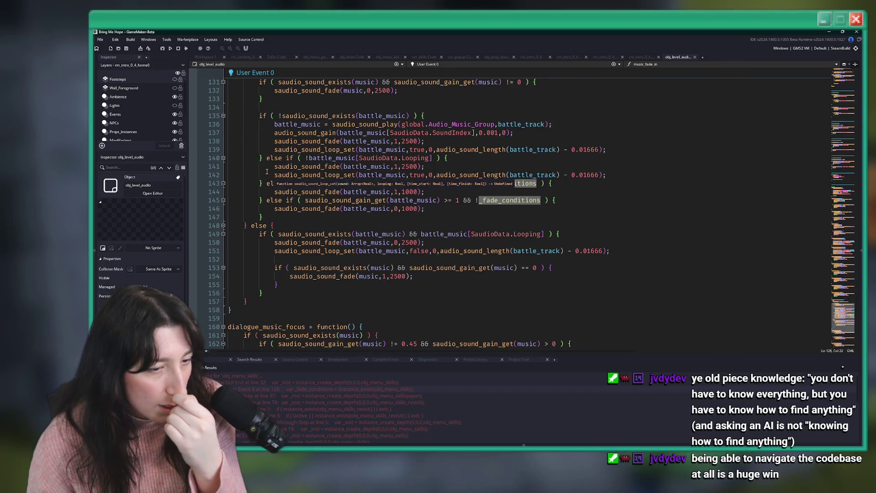
scroll(267, 171, up, 2)
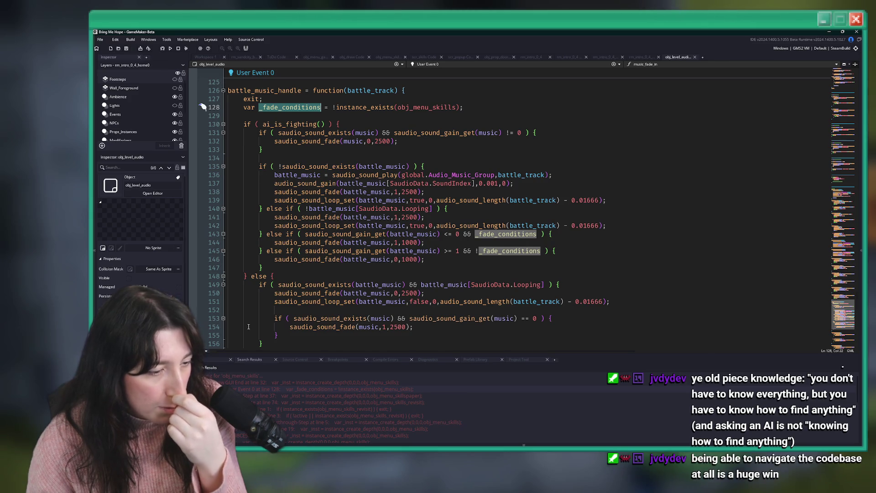
scroll(249, 394, down, 2)
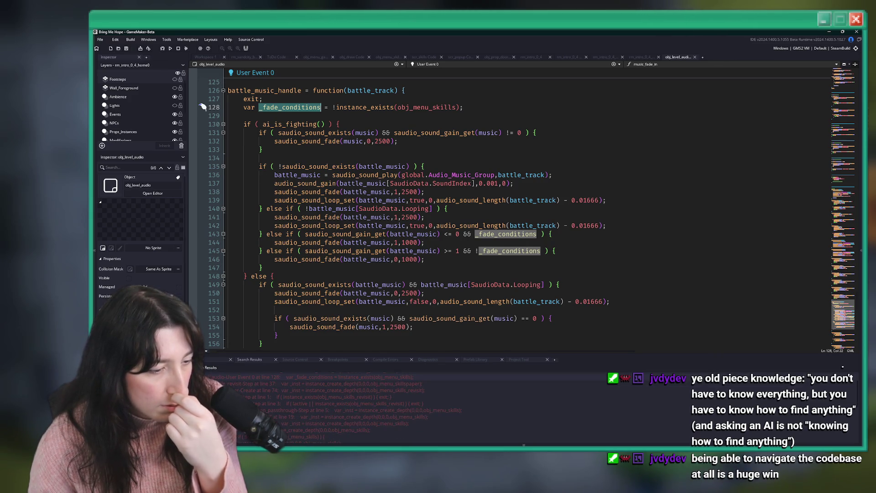
scroll(264, 428, down, 3)
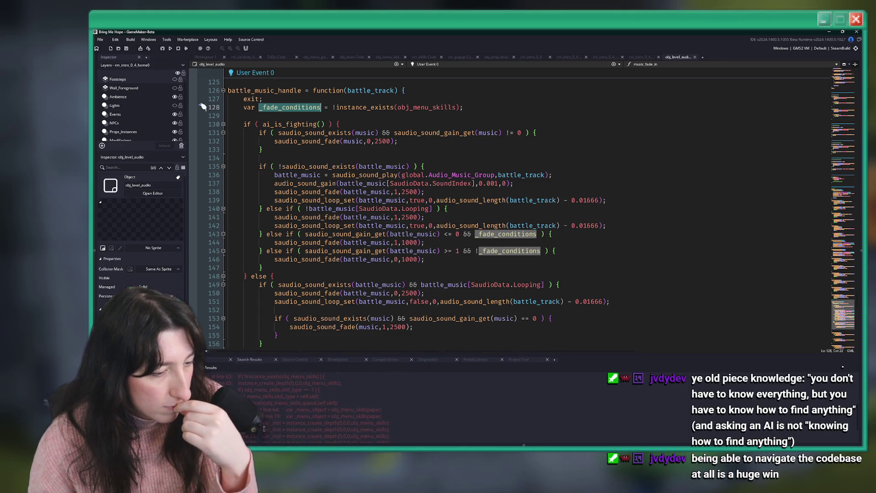
double_click(315, 409)
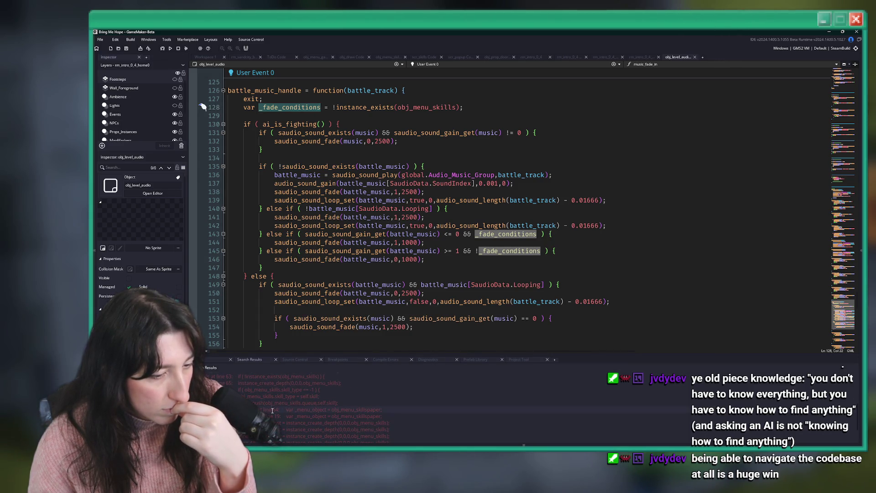
scroll(277, 385, down, 2)
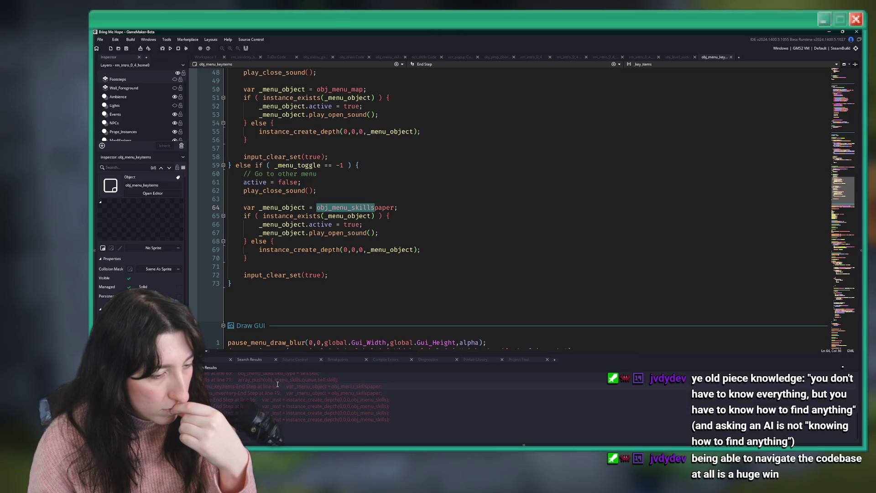
double_click(310, 399)
click(431, 173)
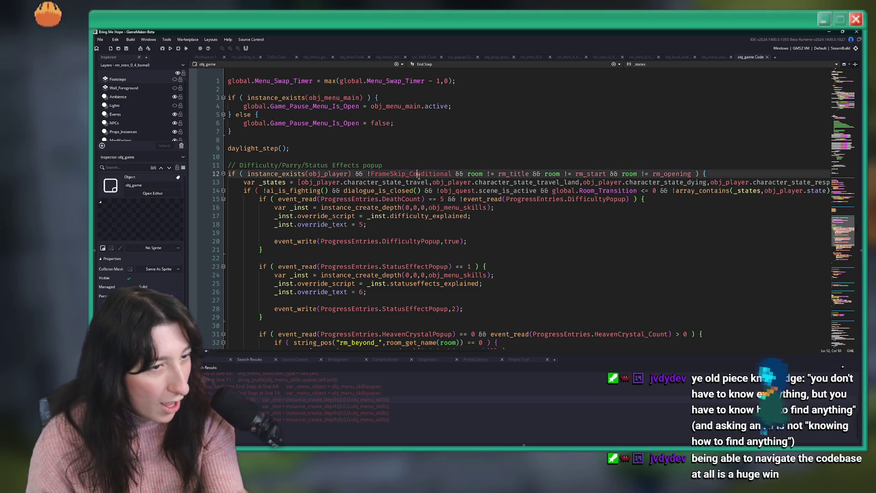
Add 'if ( global.Gameplay_Tutorials ) {' on a new line below the popup comment
click(434, 165)
key(Return)
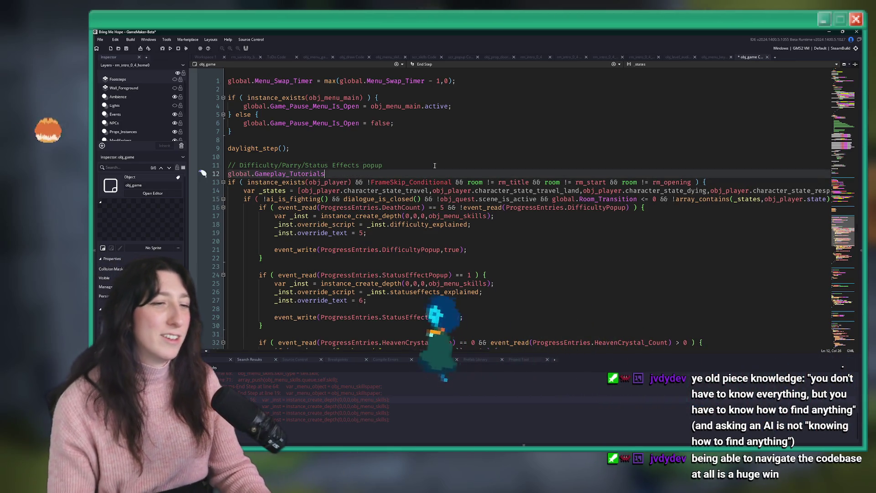
text(if ( global.Gameplay_Tutorials ) {)
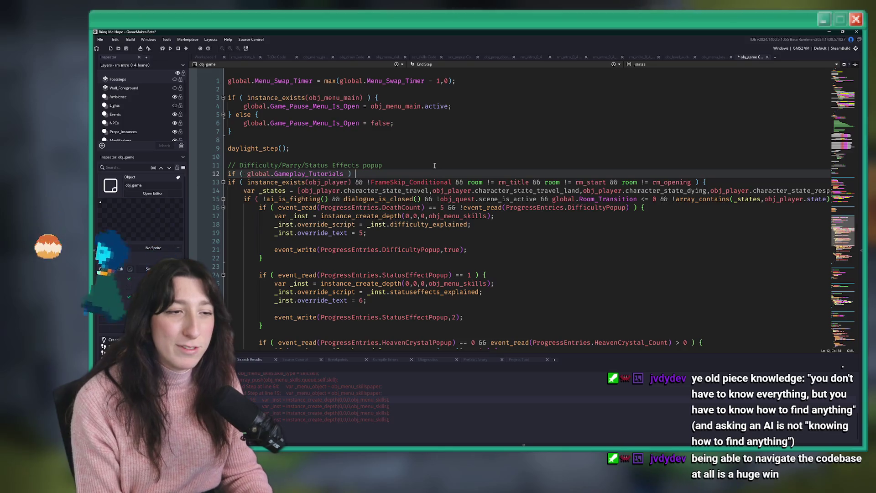
Select the popup block and indent it inside the new check, then return to Workspace 1
scroll(434, 165, down, 8)
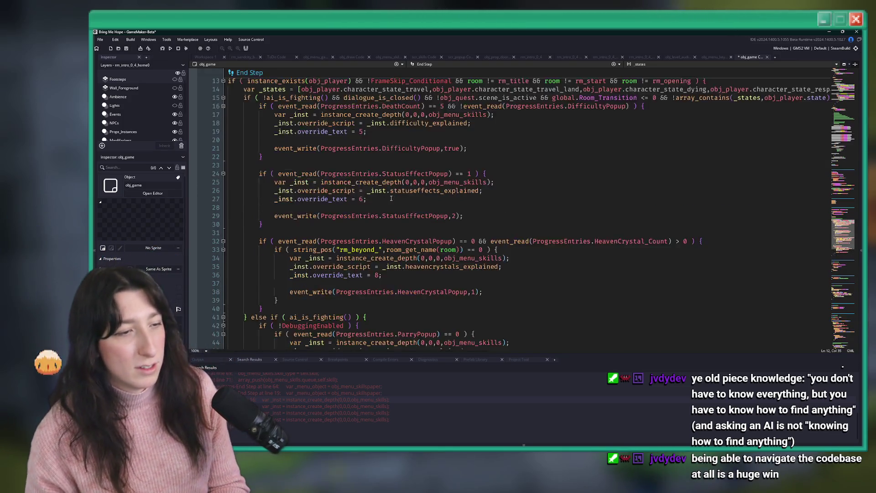
click(264, 299)
mouse_move(263, 300)
mouse_down()
mouse_move(263, 315)
mouse_move(264, 170)
mouse_move(255, 247)
mouse_move(245, 233)
mouse_up()
key(ctrl+z)
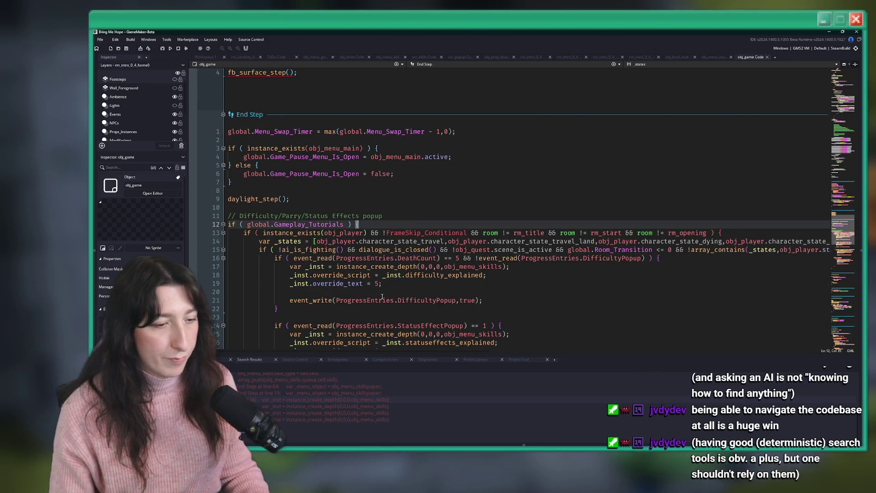
scroll(379, 93, down, 10)
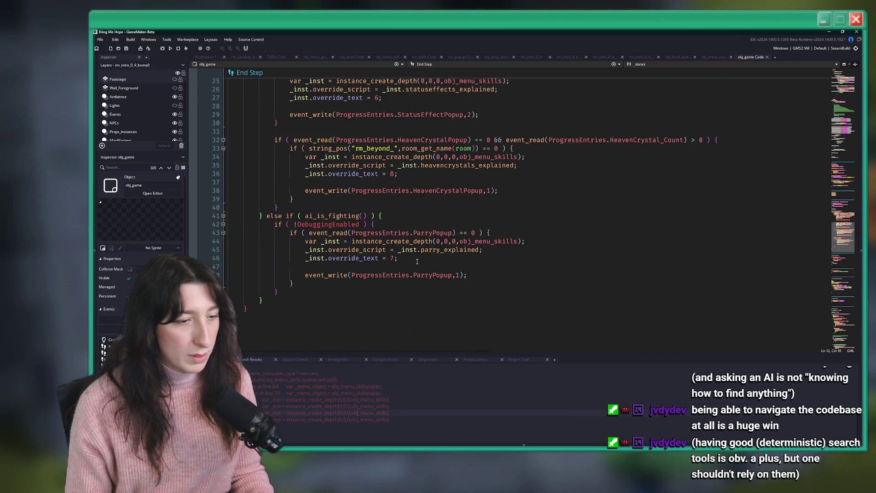
scroll(379, 93, up, 6)
scroll(380, 93, up, 10)
click(214, 57)
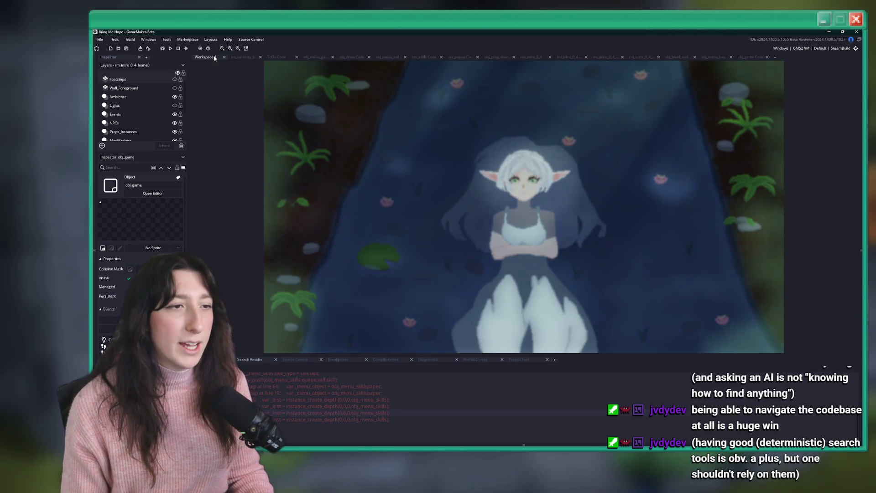
Open obj_player via asset search and view its Step State and Create events
key(ctrl+t)
text(obj_)
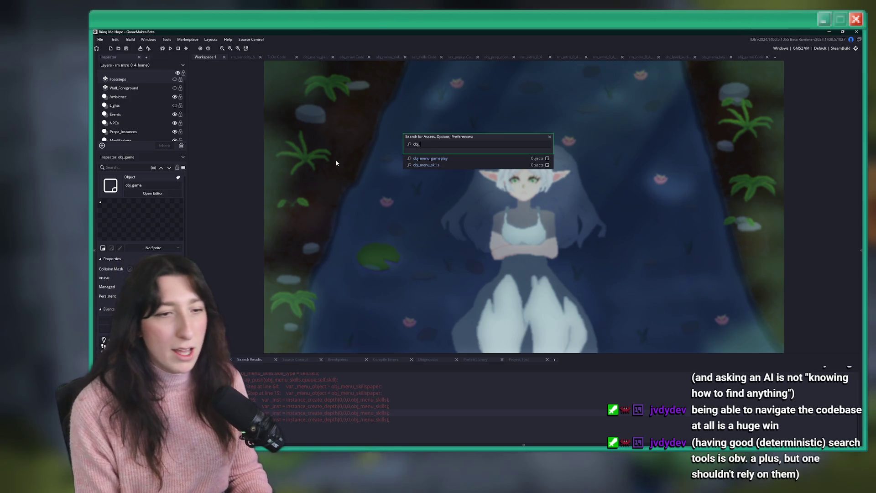
text(player)
key(Return)
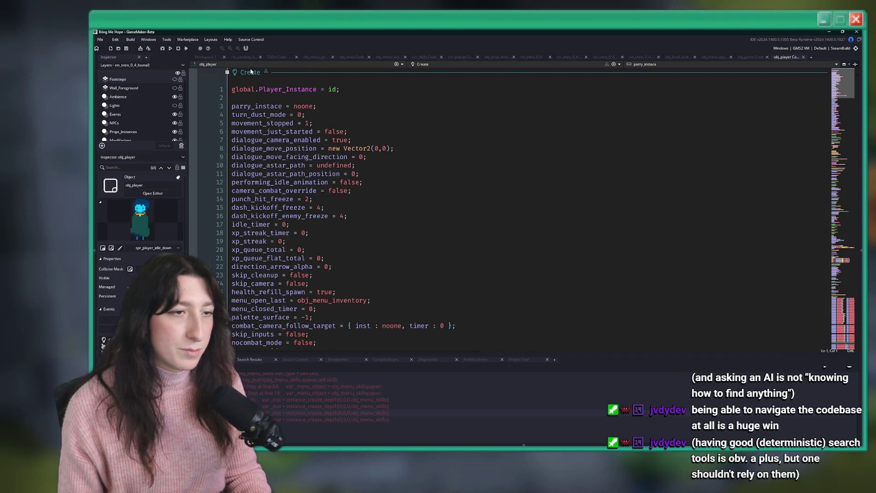
click(419, 64)
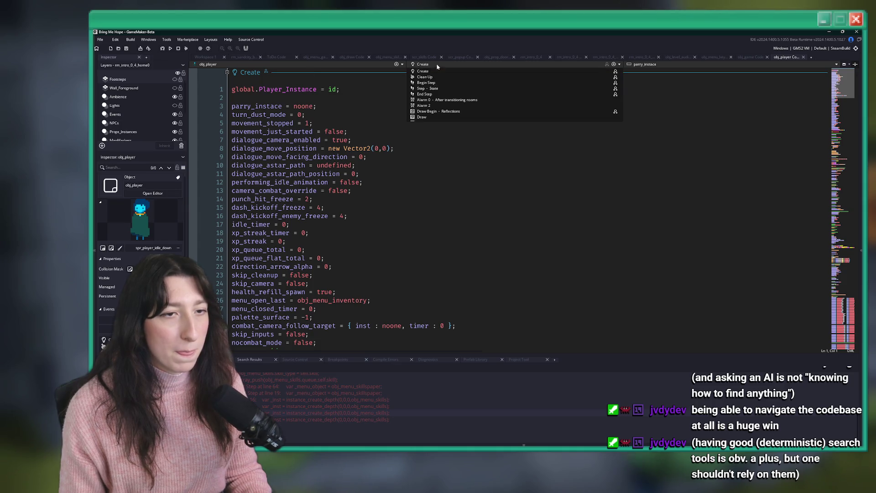
click(439, 89)
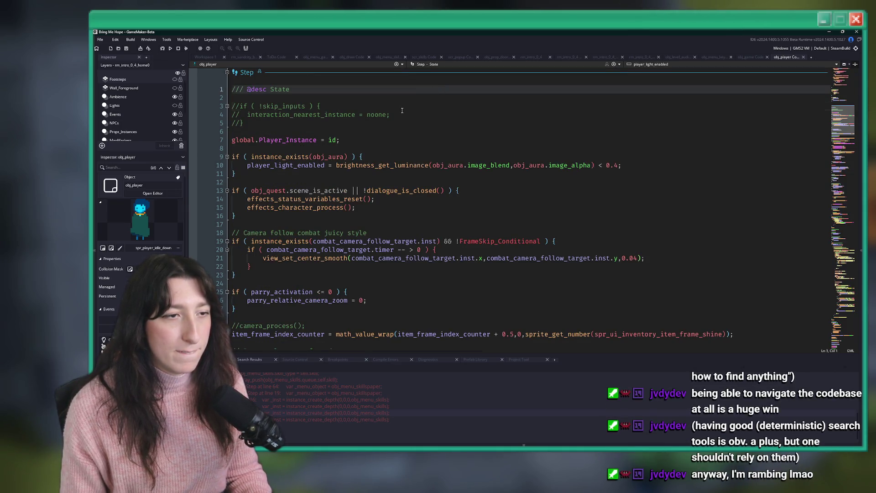
click(427, 64)
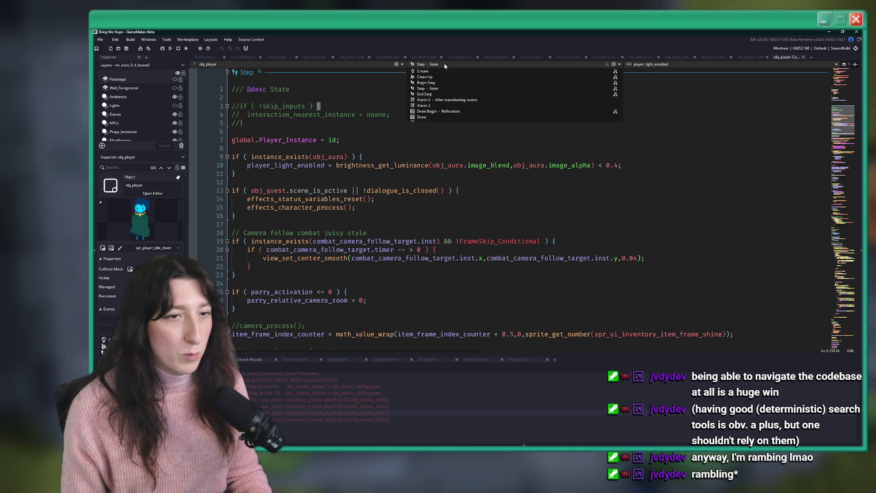
click(424, 80)
Find 'light' in obj_player's Create code and select player_light on line 118
click(413, 106)
key(ctrl+f)
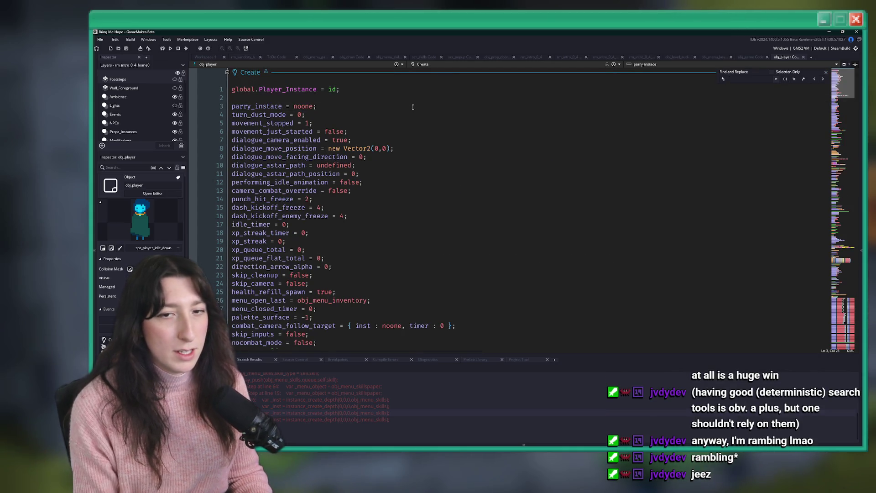
text(light)
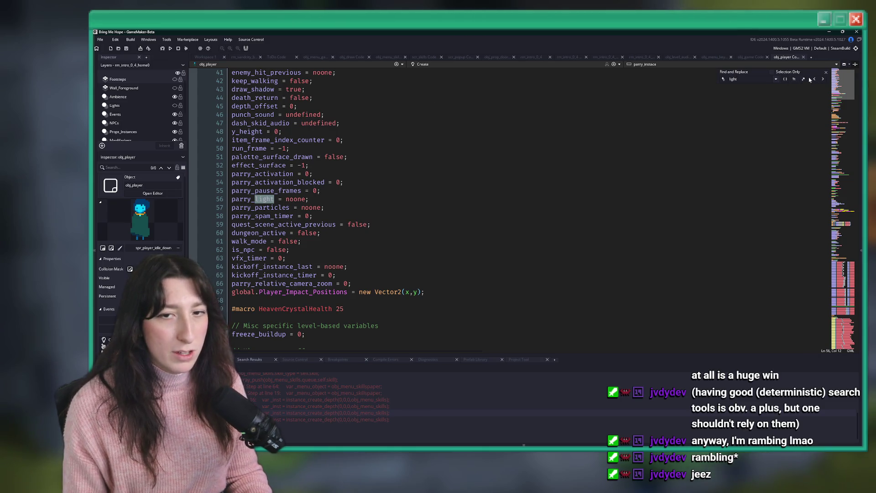
click(824, 80)
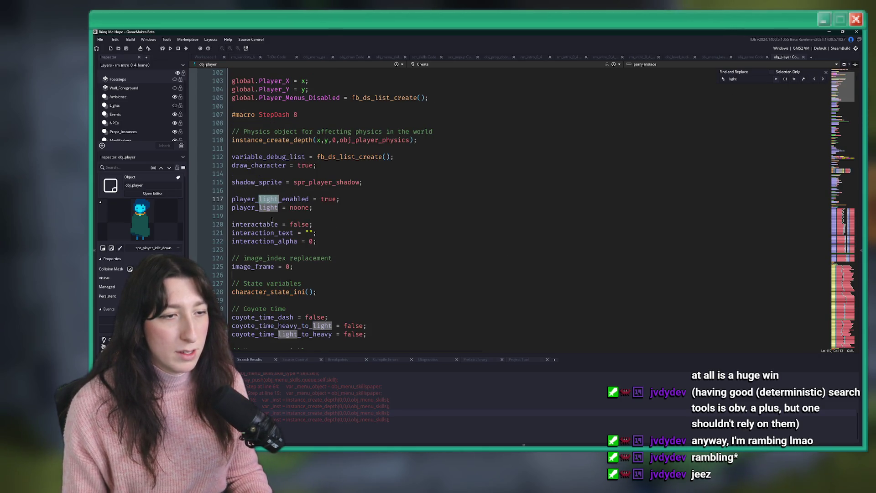
double_click(261, 207)
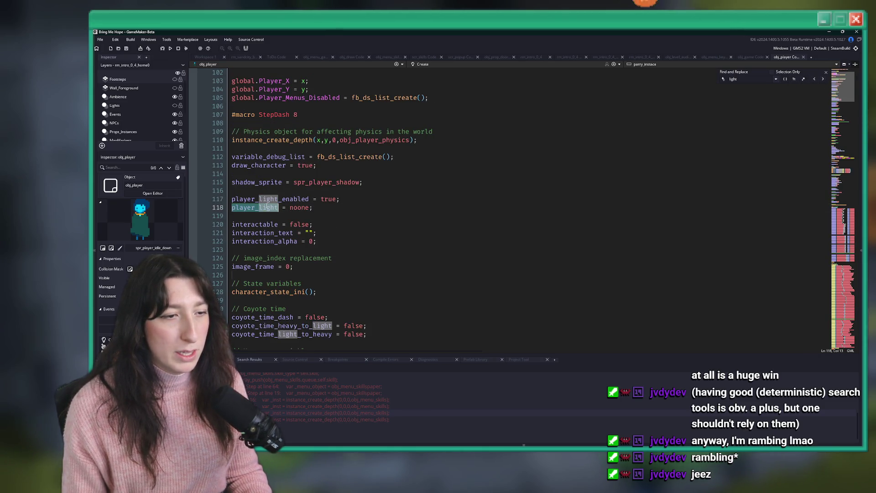
Search the project for player_light and open the player_light_enabled line in obj_player Step
click(201, 58)
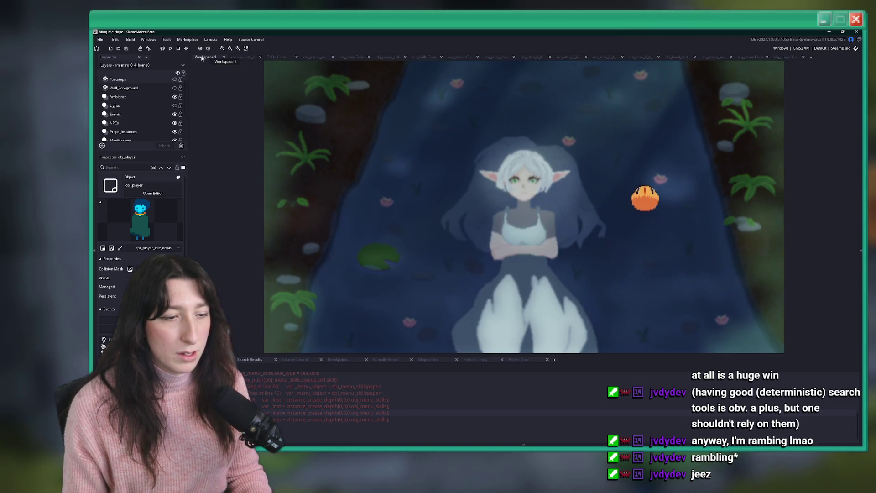
key(ctrl+t)
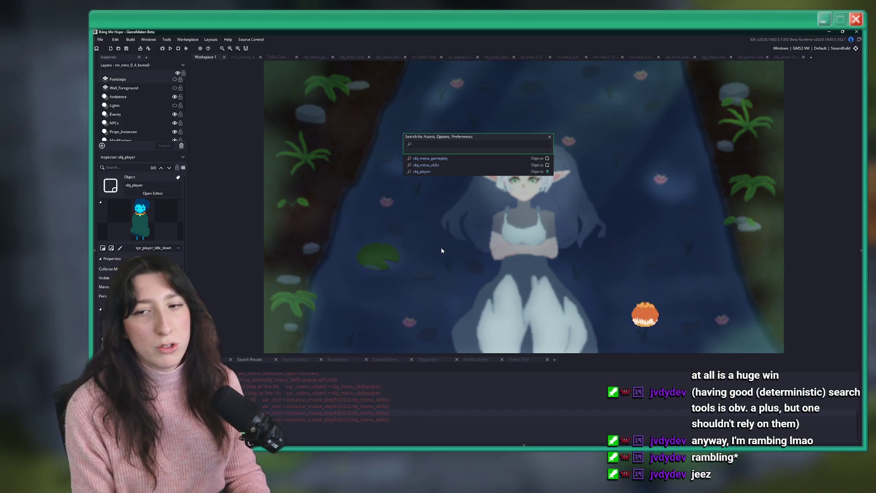
key(ctrl+shift+f)
key(Return)
scroll(326, 404, down, 2)
scroll(326, 404, up, 1)
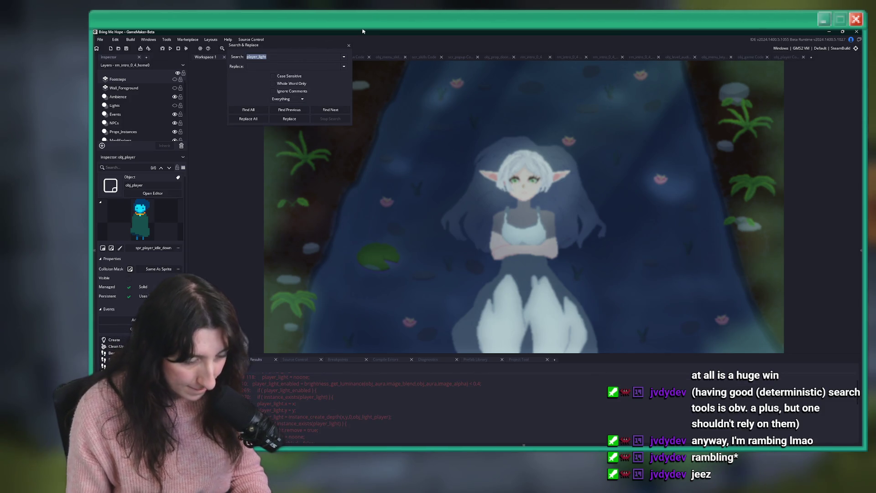
click(349, 45)
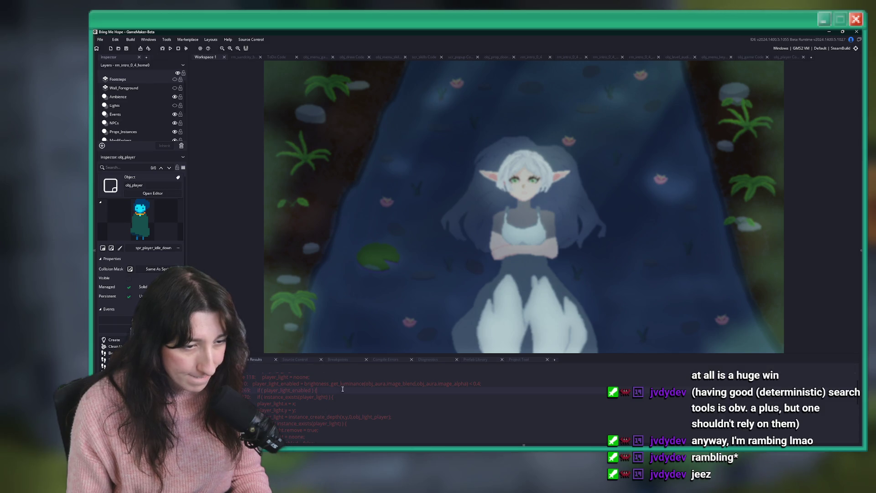
double_click(356, 383)
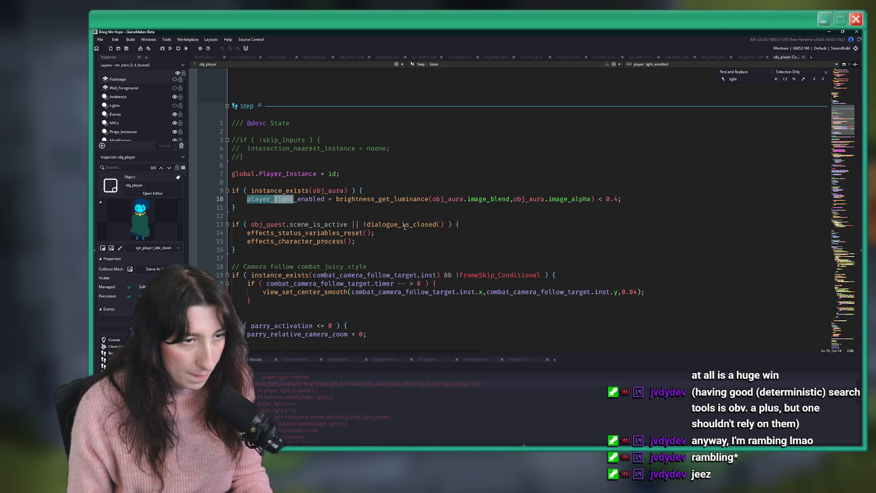
Add instance_activate_object(player_light); on a new line below FrameSkip_Exit in Begin Step
key(Down)
click(309, 199)
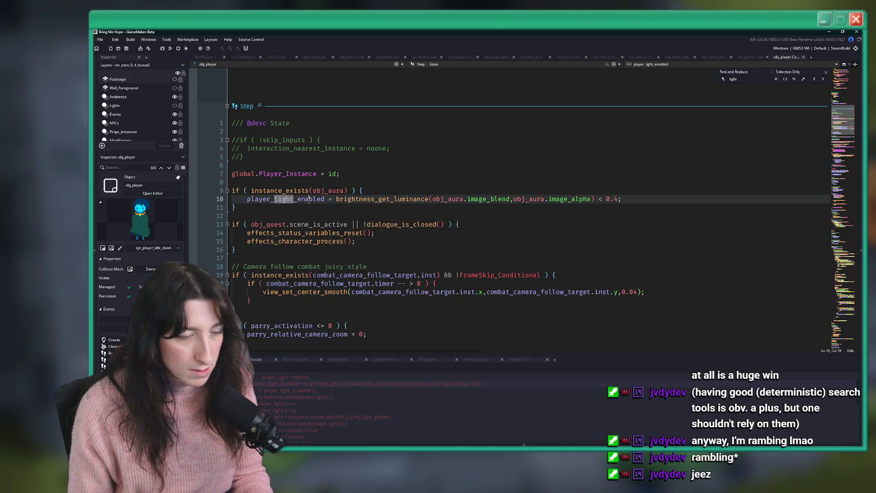
scroll(336, 197, up, 4)
scroll(363, 211, up, 5)
scroll(363, 212, down, 5)
scroll(356, 228, up, 20)
scroll(355, 237, down, 6)
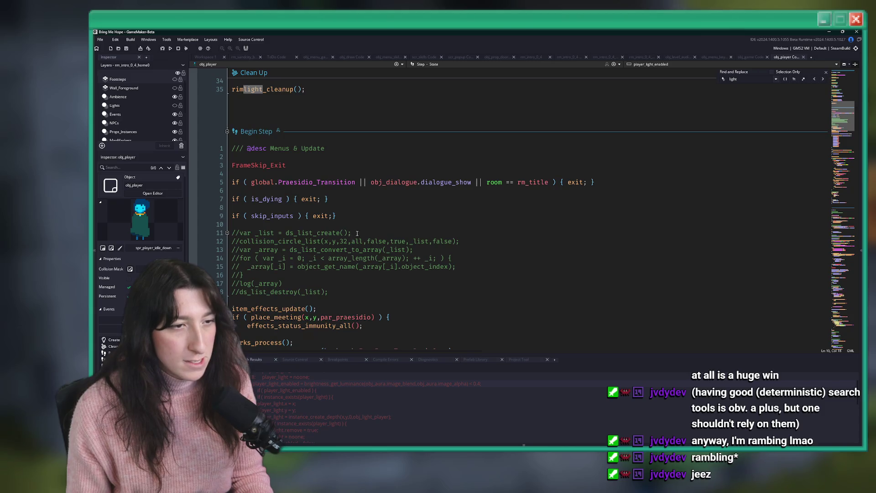
click(364, 168)
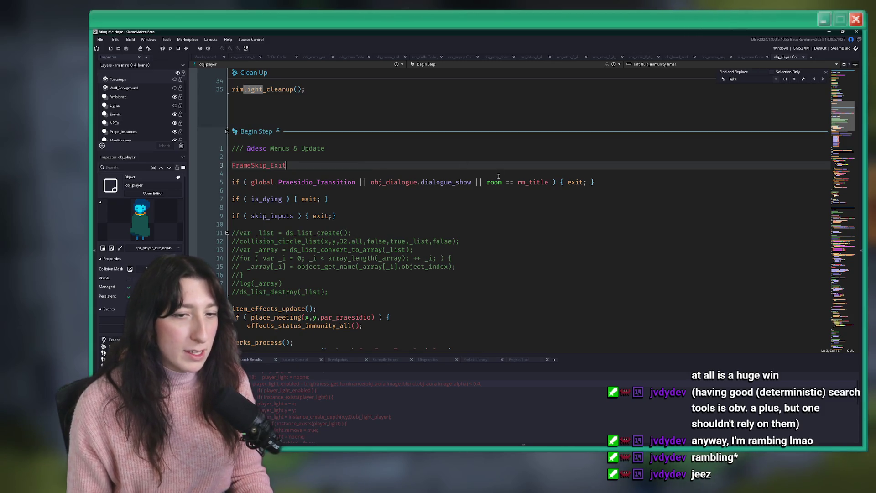
key(Return)
key(Return)
text(player_light)
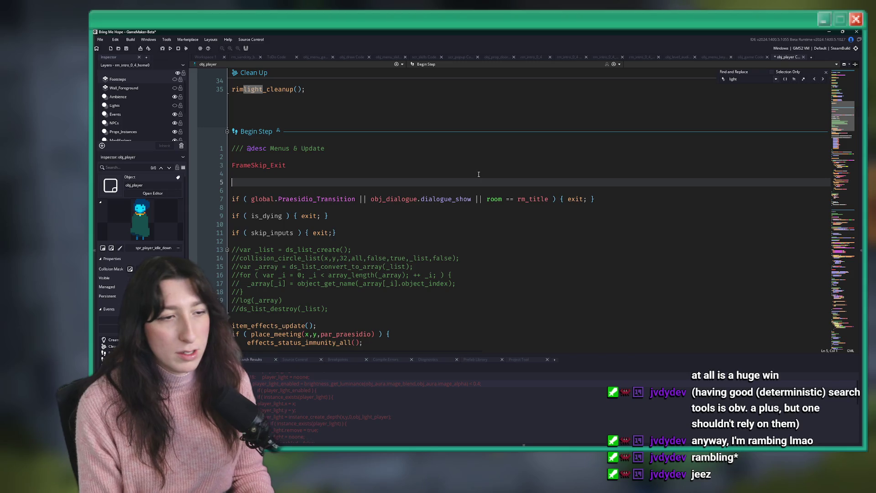
text(instance_act)
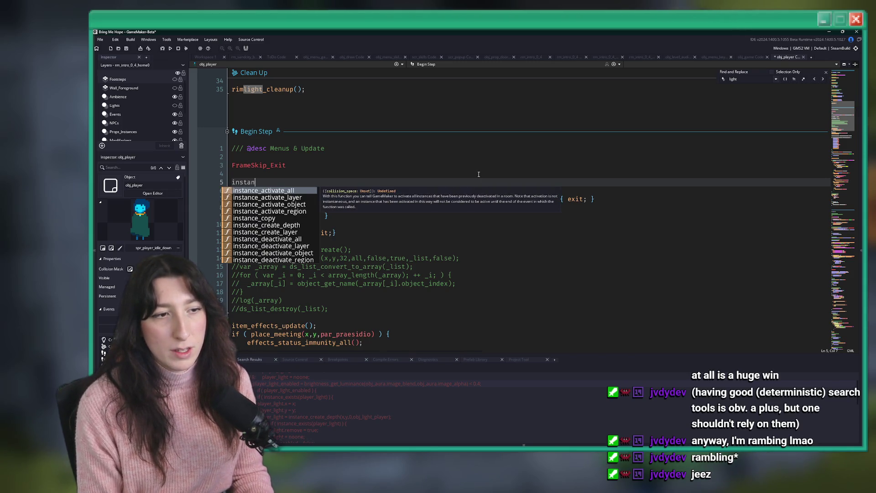
key(Return)
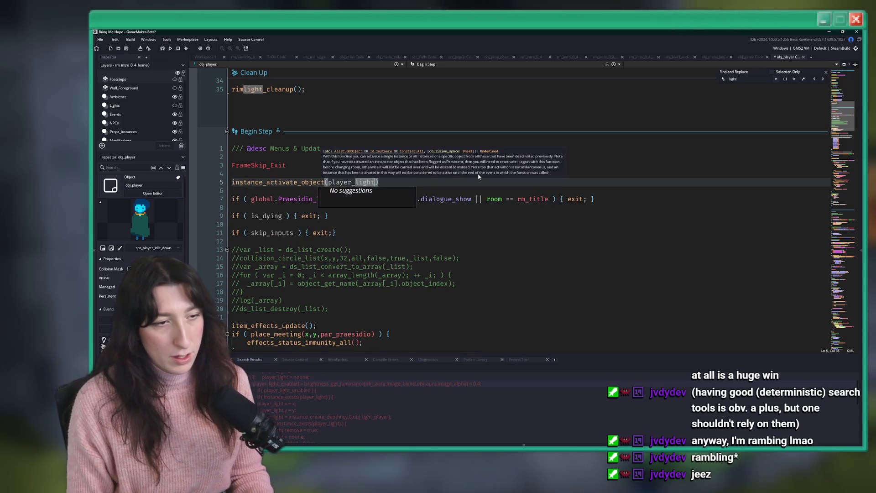
text(player_light);)
Wrap the activation call in an if ( instance_exists(player_light) ) { } block and run the game
click(393, 175)
key(Return)
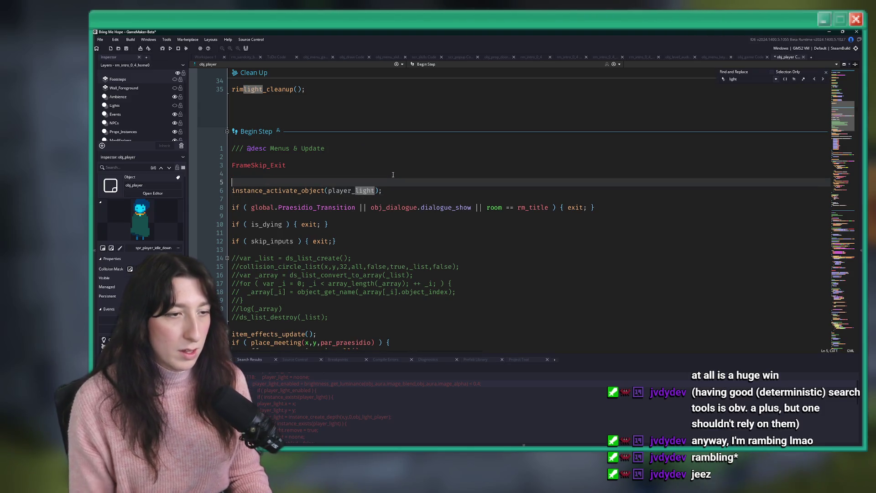
text(if( instance_exists(player_light)
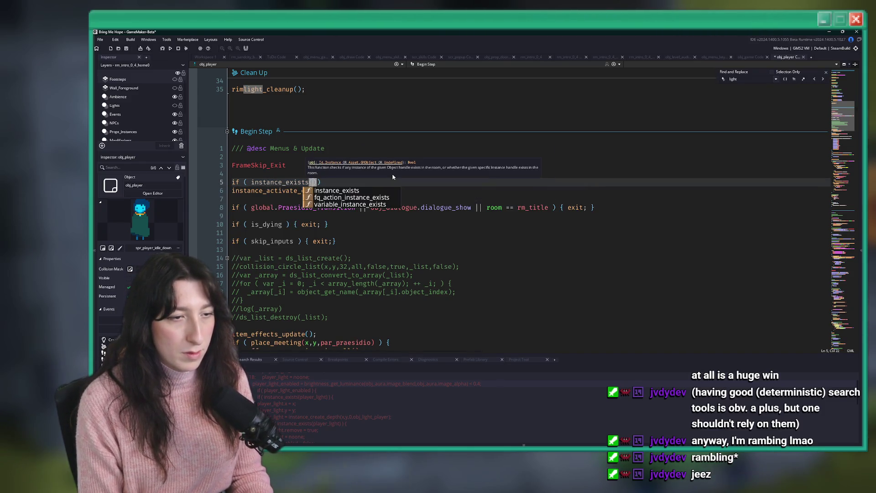
key(BackSpace)
text() ) {)
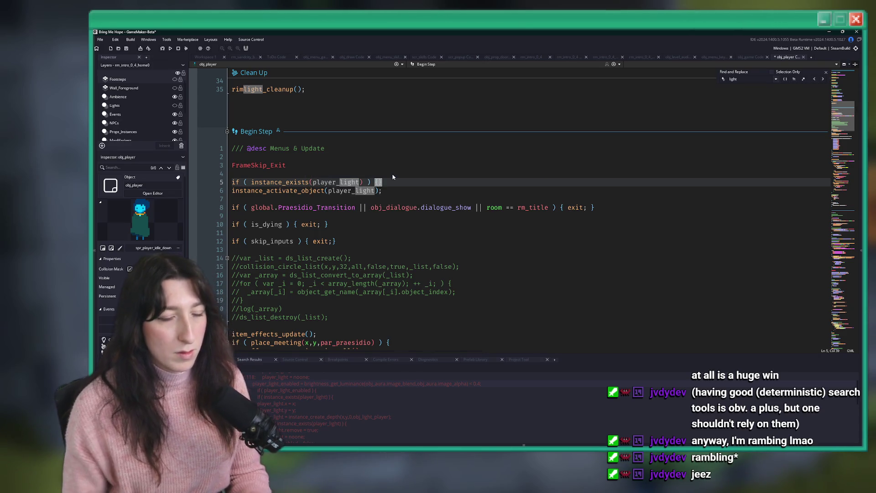
key(Delete)
key(Down)
key(End)
key(Return)
text(})
key(Up)
key(Home)
key(Tab)
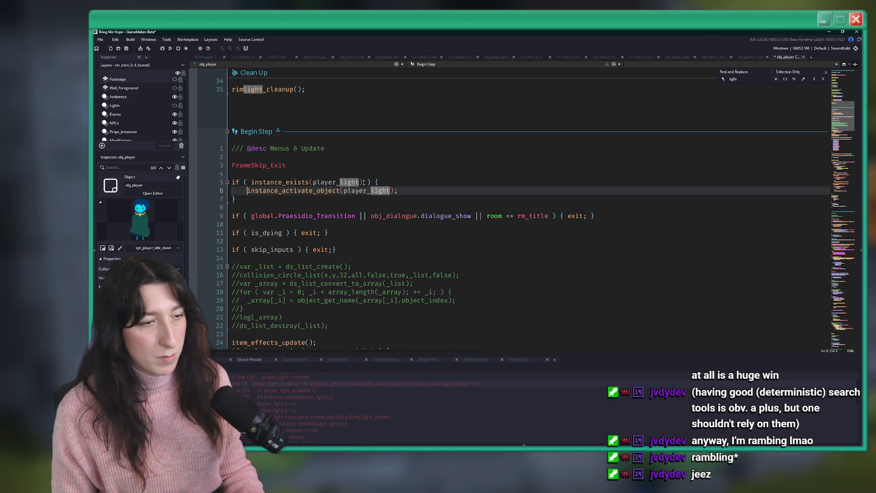
click(577, 180)
key(F5)
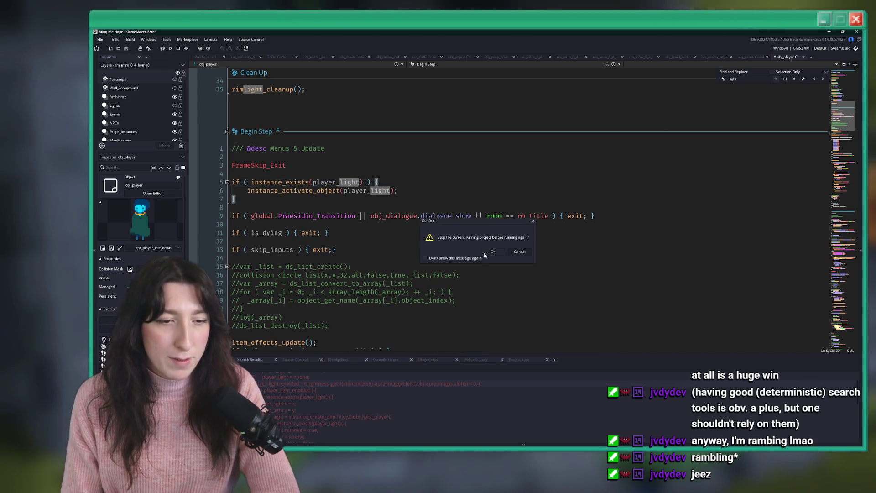
Stop the old run, rebuild, and abort the game at the Gameplay_Tutorials code error
click(492, 252)
key(Escape)
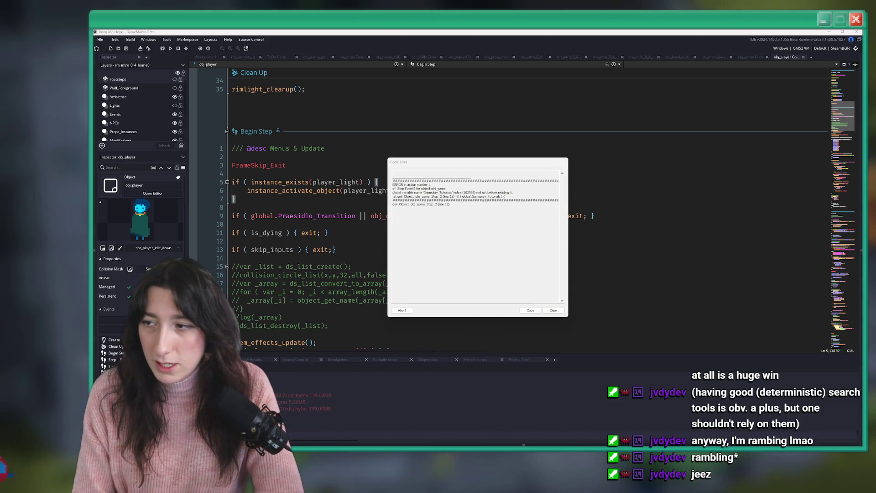
click(412, 310)
Select Gameplay_Tutorials in the Output log's error line and bring up text search
scroll(308, 395, up, 1)
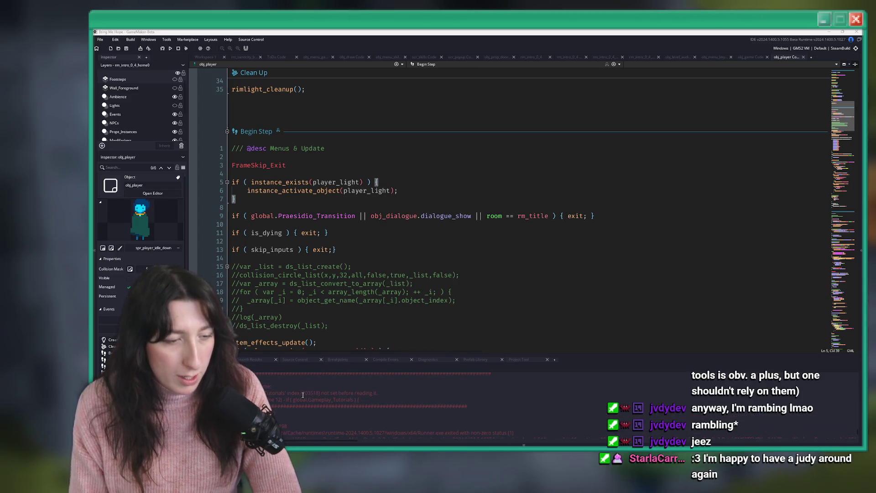
click(286, 391)
drag(285, 392, 254, 393)
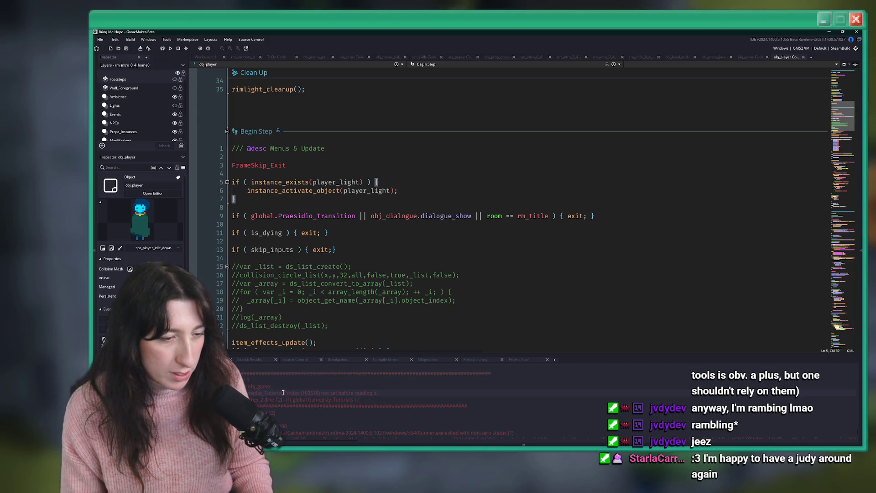
click(342, 267)
key(ctrl+f)
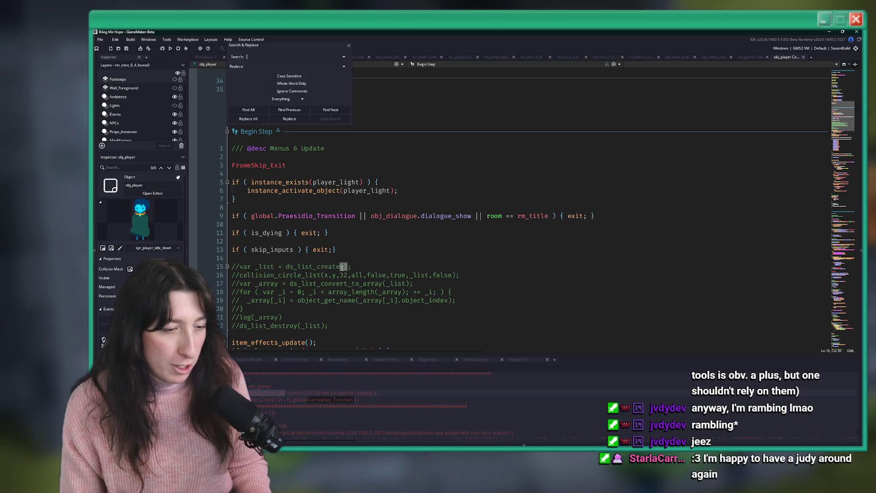
text(Gameplay_Tutorials)
Search the project for Gameplay_Tutorials and open its results in obj_game and obj_draw
key(Return)
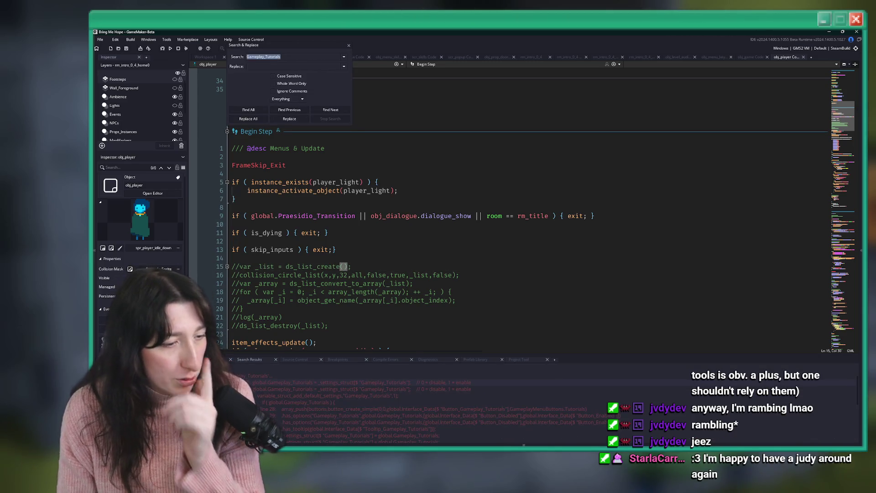
double_click(261, 397)
scroll(410, 264, up, 4)
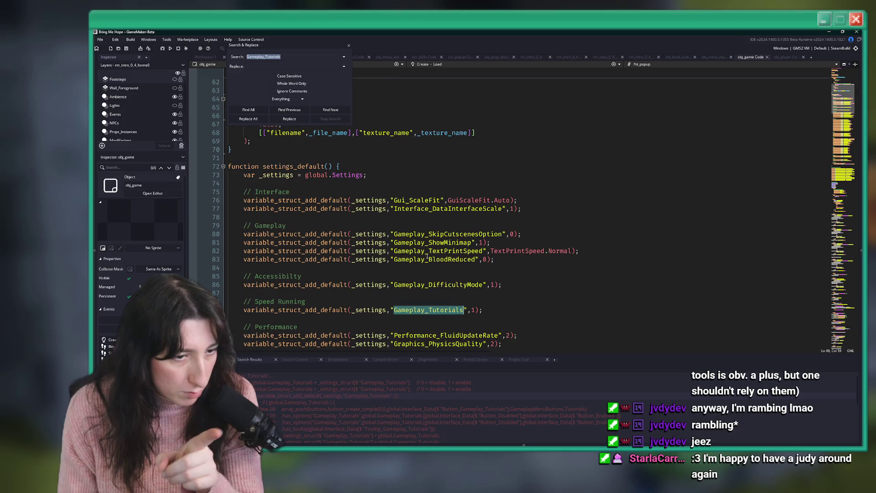
scroll(417, 293, down, 2)
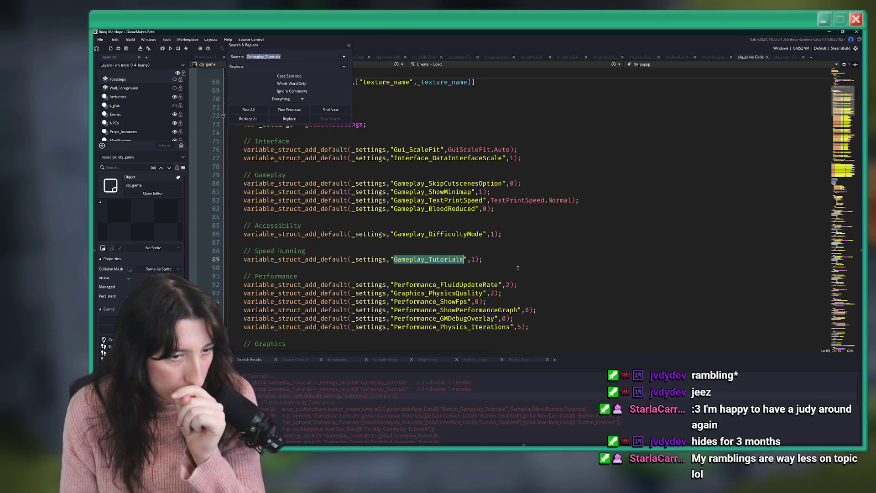
click(399, 387)
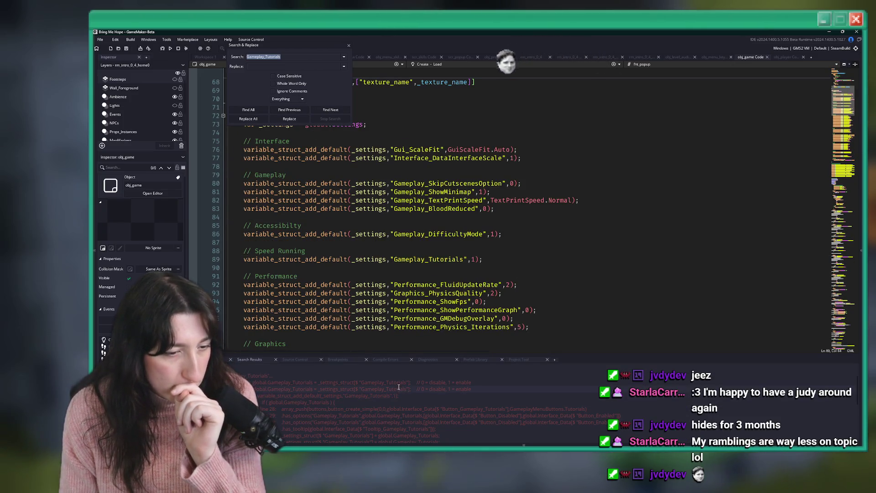
double_click(399, 388)
Delete and restore line 57 in obj_draw, then select global.Gameplay_Tutorials there
click(601, 199)
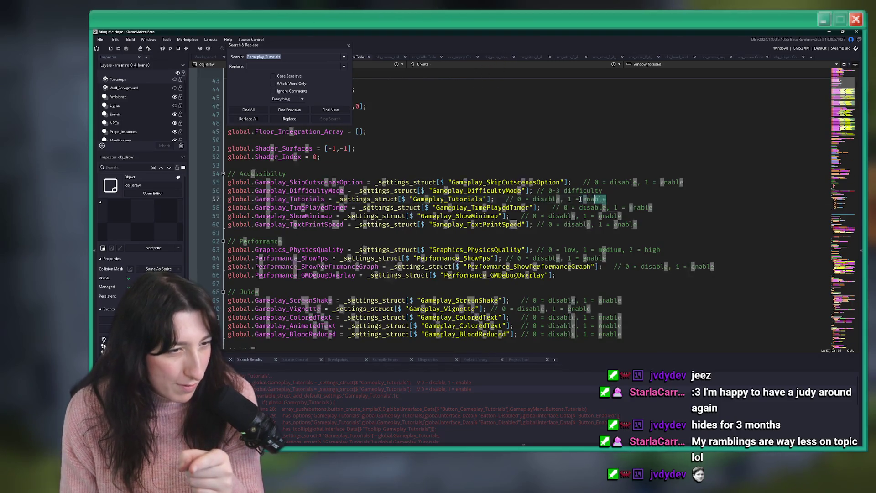
drag(599, 199, 232, 199)
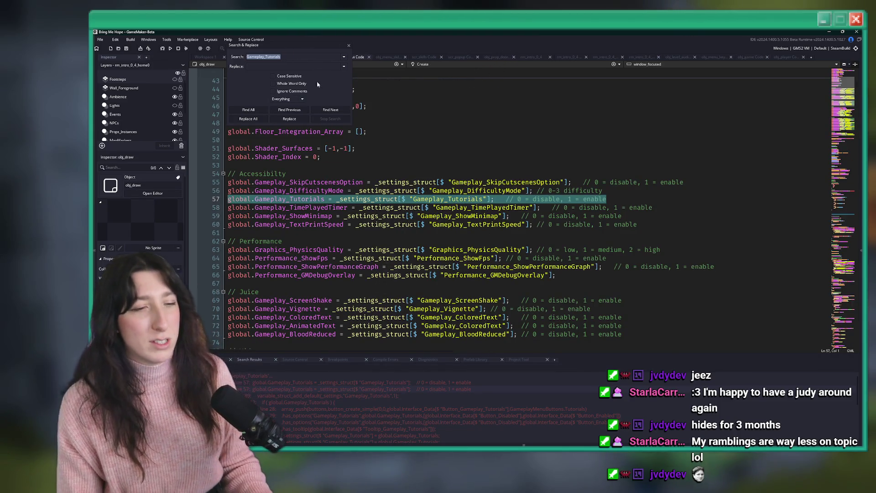
key(BackSpace)
key(BackSpace)
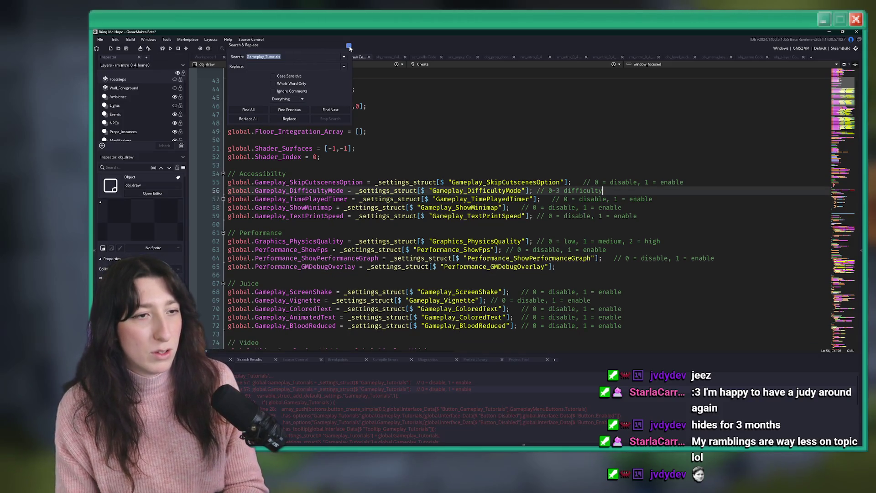
key(ctrl+z)
key(Escape)
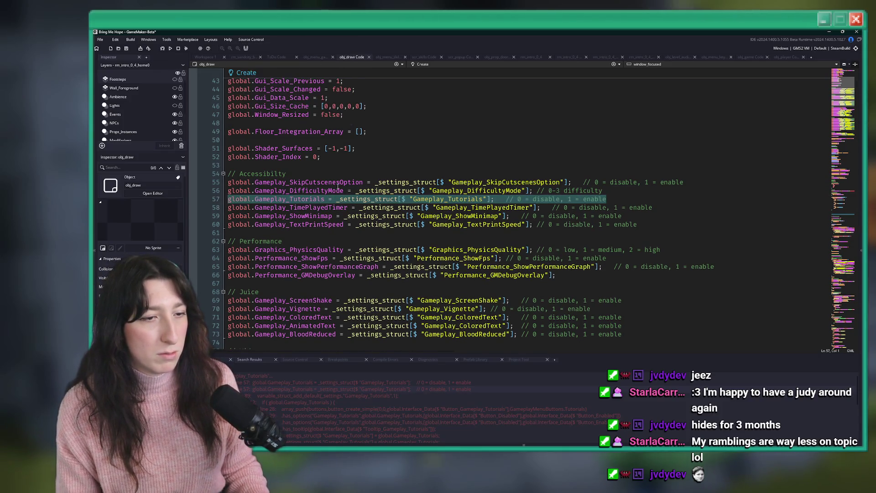
click(241, 199)
mouse_move(323, 199)
mouse_down()
mouse_move(488, 199)
mouse_move(226, 199)
mouse_up()
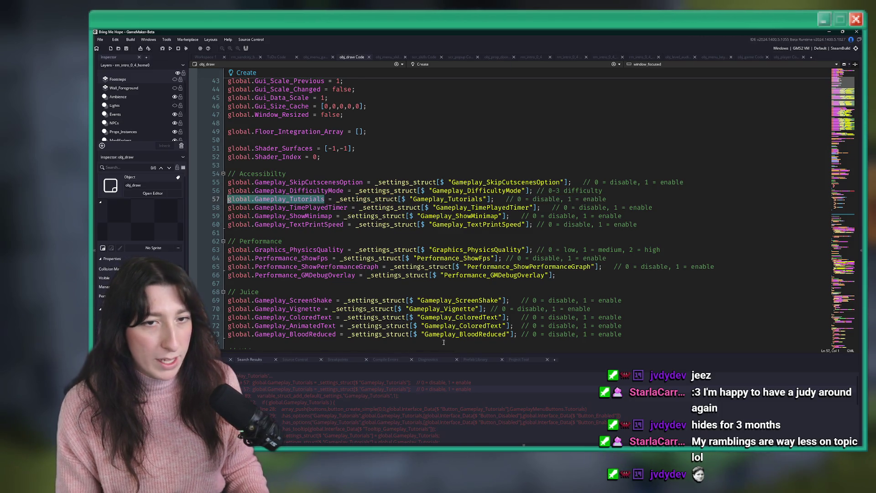
click(410, 276)
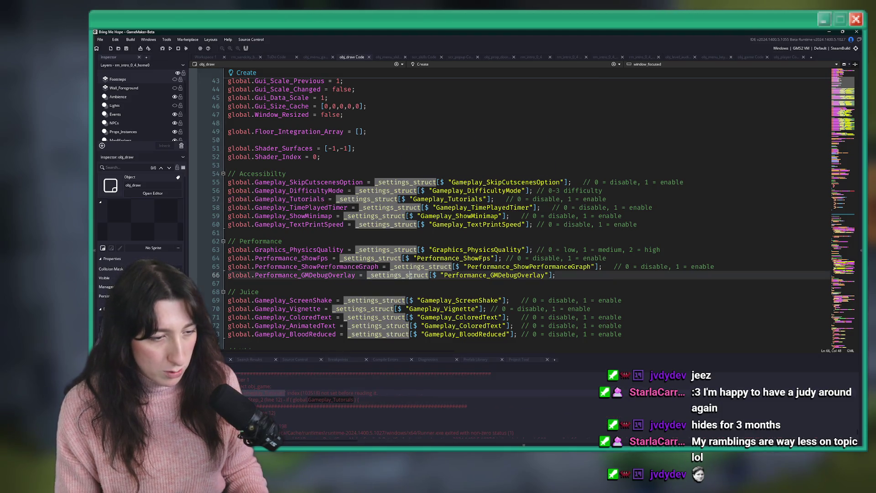
key(ctrl+t)
Open obj_game, jump to line 12 and inspect Gameplay_Tutorials usage in End Step
text(obj_game)
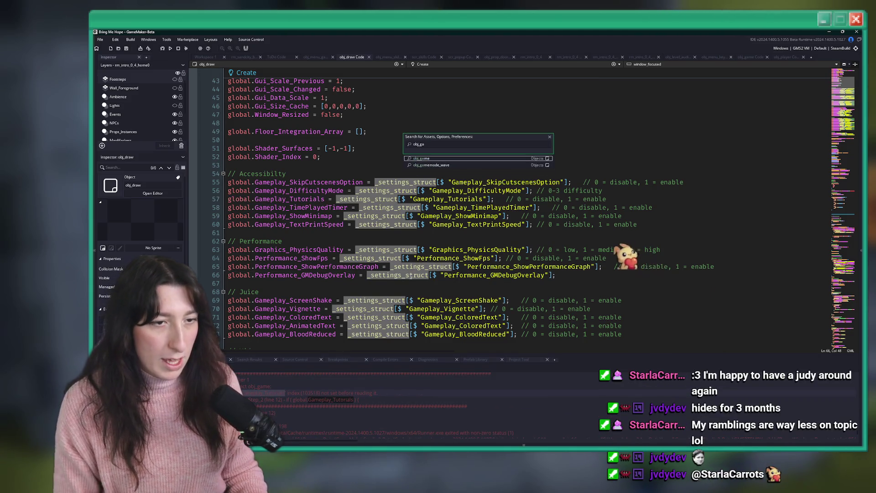
key(Return)
click(431, 185)
key(ctrl+g)
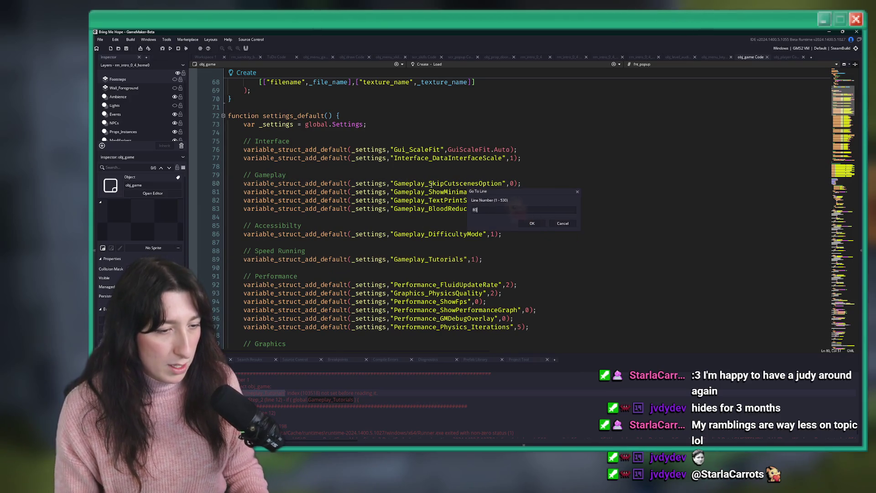
text(12)
click(425, 64)
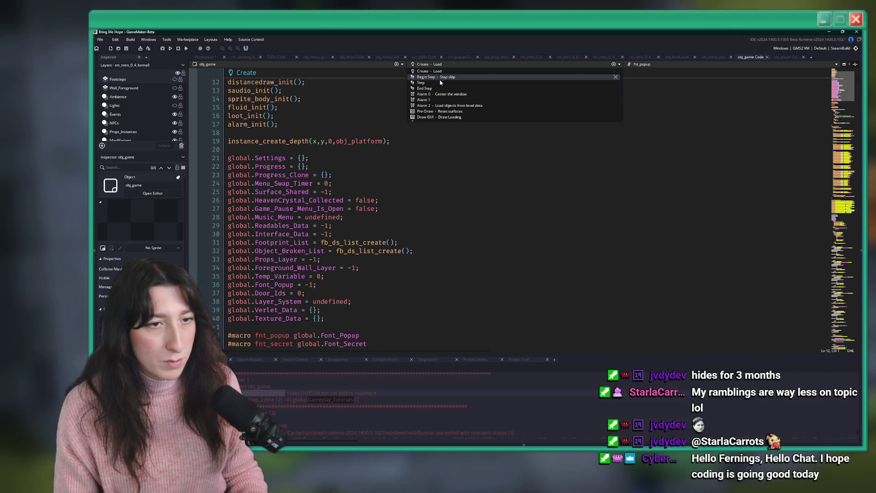
click(425, 81)
click(420, 114)
scroll(421, 137, down, 2)
click(404, 216)
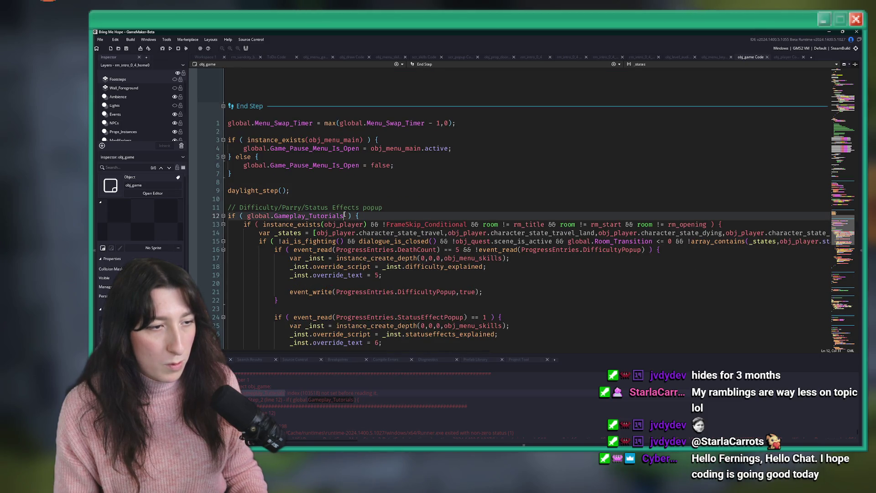
key(Up)
key(Up)
click(403, 204)
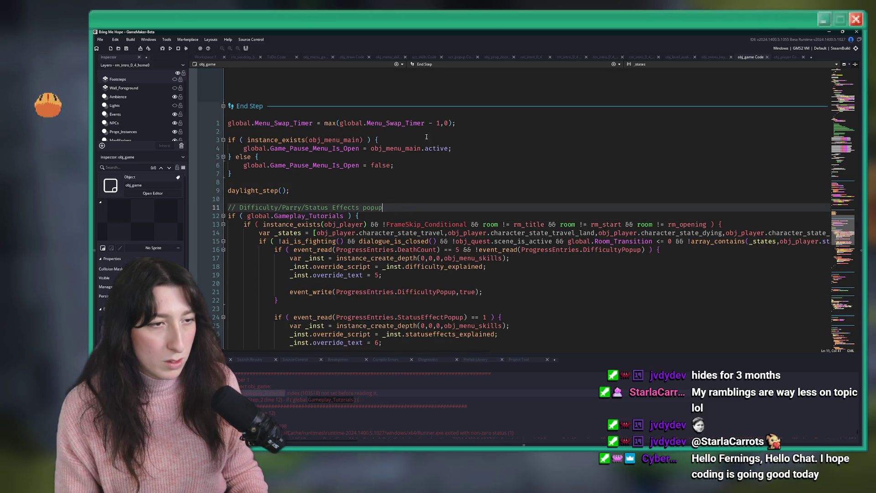
In obj_game Create, add 'global.Gameplay_Tutorials = false;' below the global.Texture_Data line
scroll(411, 176, up, 15)
scroll(411, 175, up, 10)
key(ctrl+shift+Home)
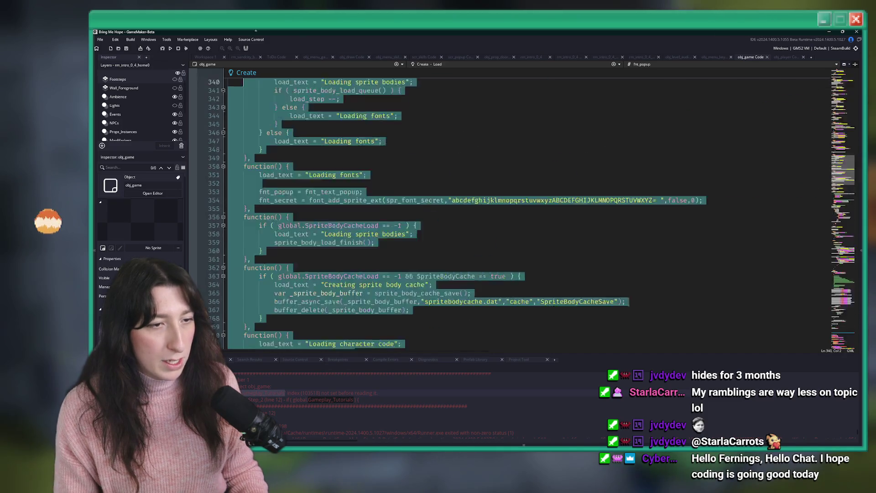
click(288, 168)
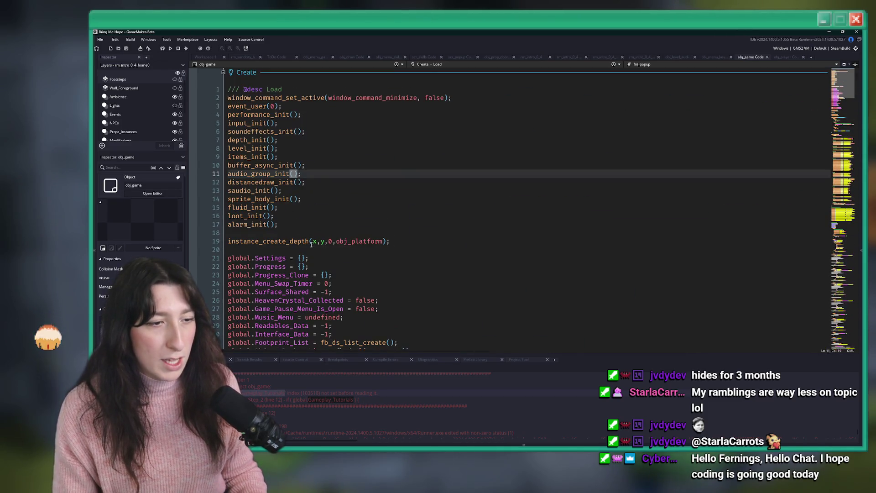
scroll(319, 214, down, 6)
click(341, 261)
click(345, 266)
key(Return)
text(global.Gameplay_Tutorials = )
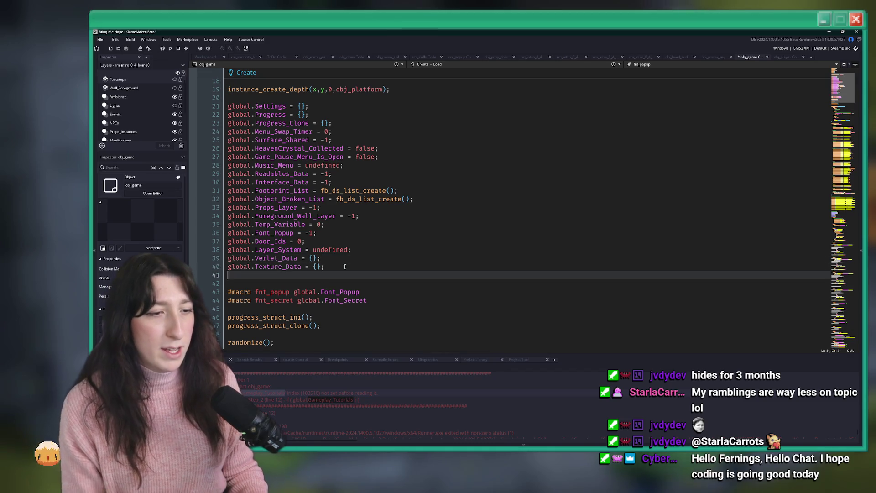
text(false;)
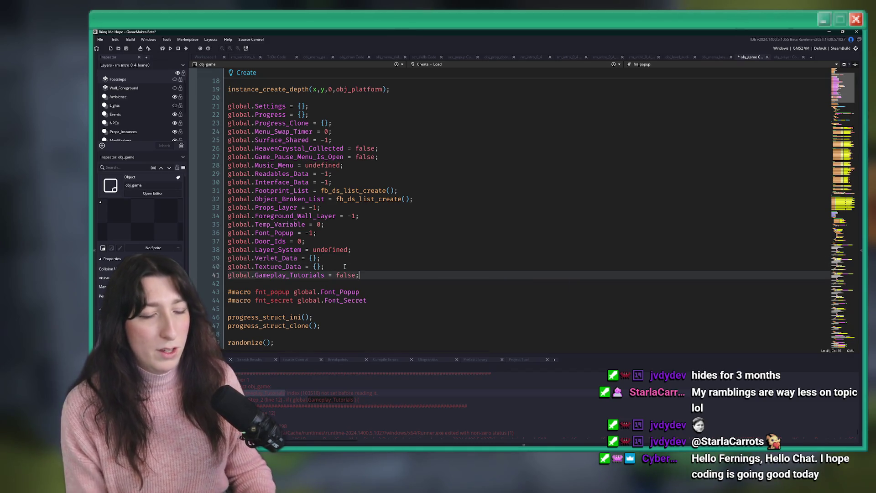
Run the game with the new Gameplay_Tutorials default, then switch to the browser
key(F5)
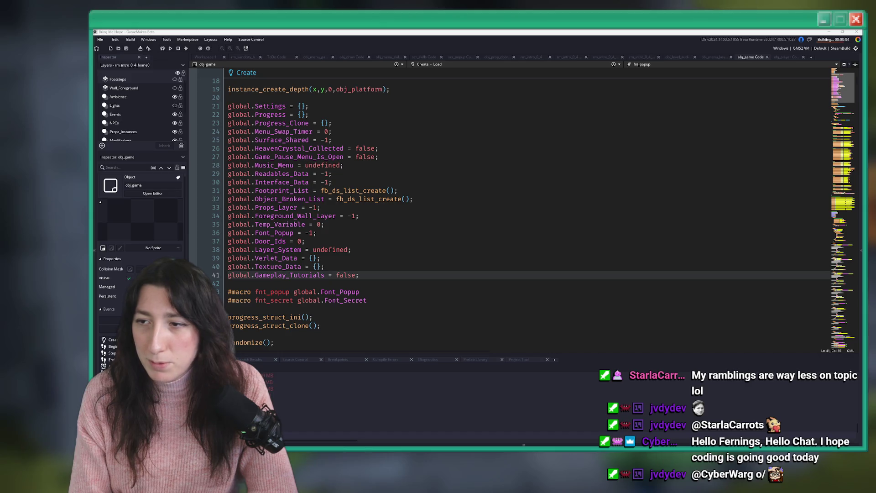
key(alt+Tab)
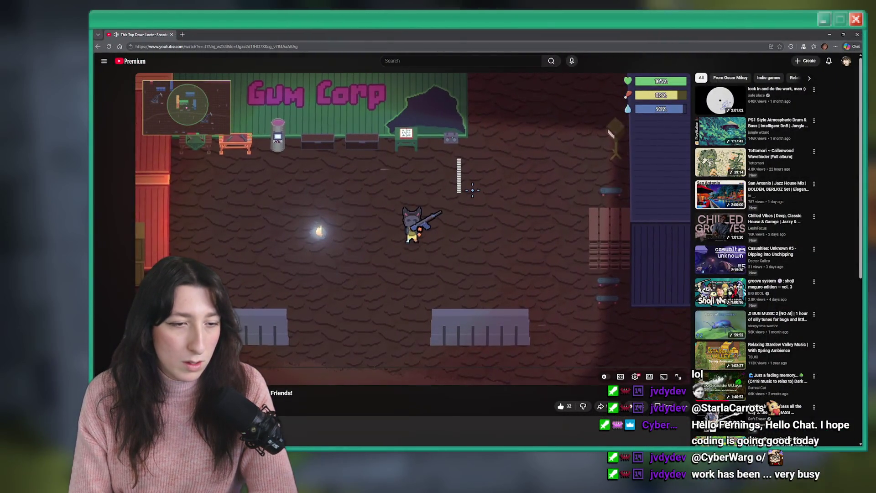
Go to YouTube Studio from the account menu and show the Content videos list
scroll(395, 312, down, 5)
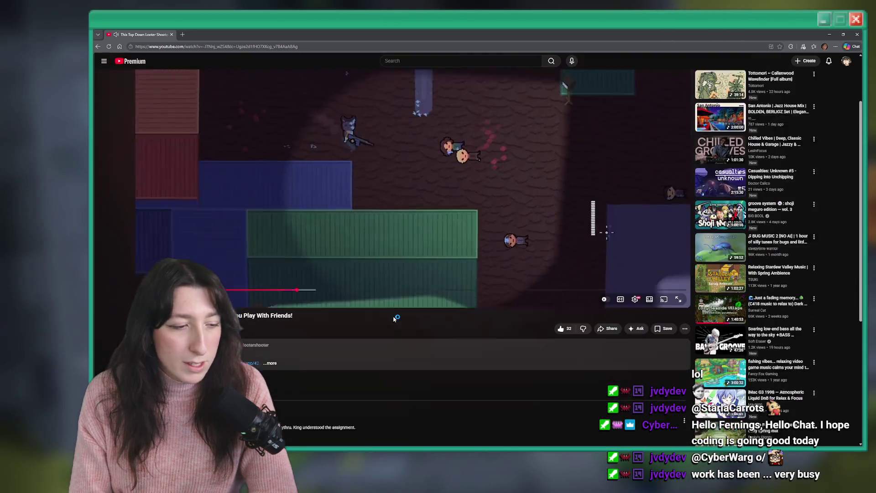
scroll(395, 312, up, 5)
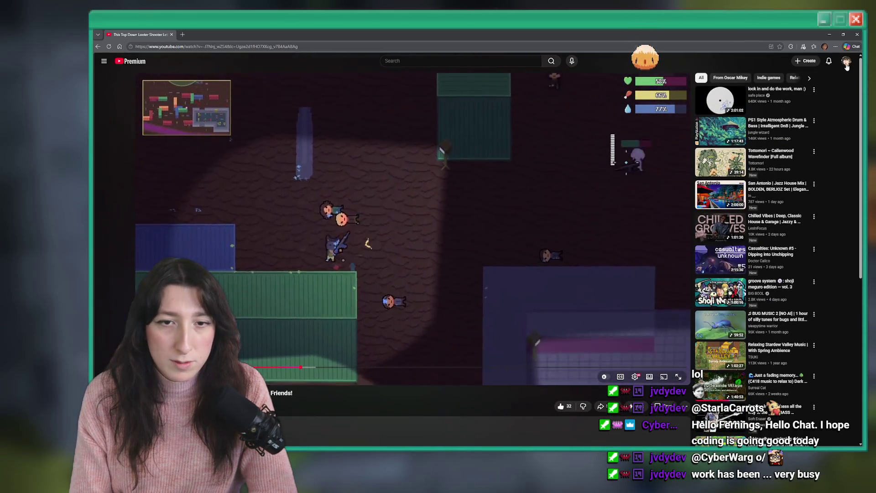
click(847, 61)
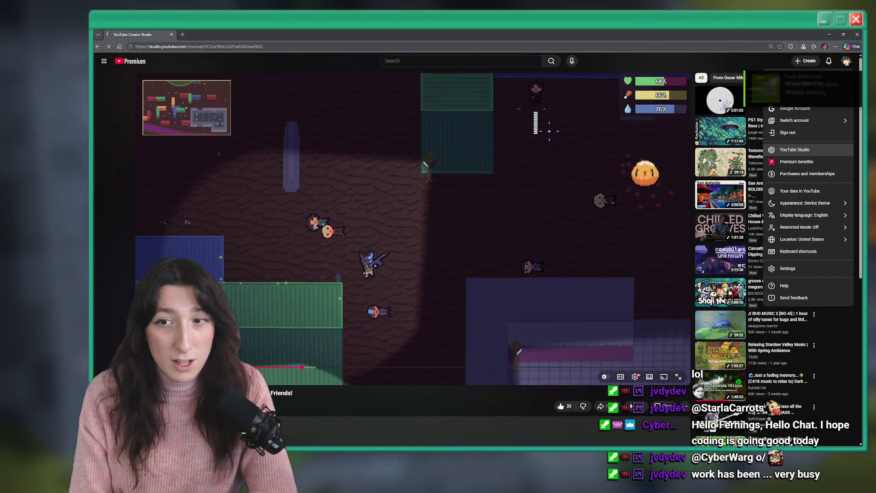
click(793, 150)
click(130, 181)
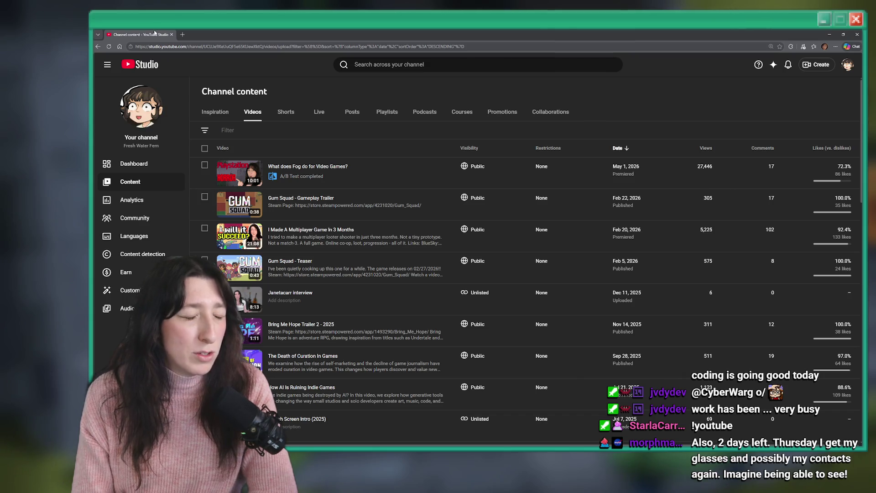
Switch from the YouTube Studio browser window back to the GameMaker IDE
key(alt+Tab)
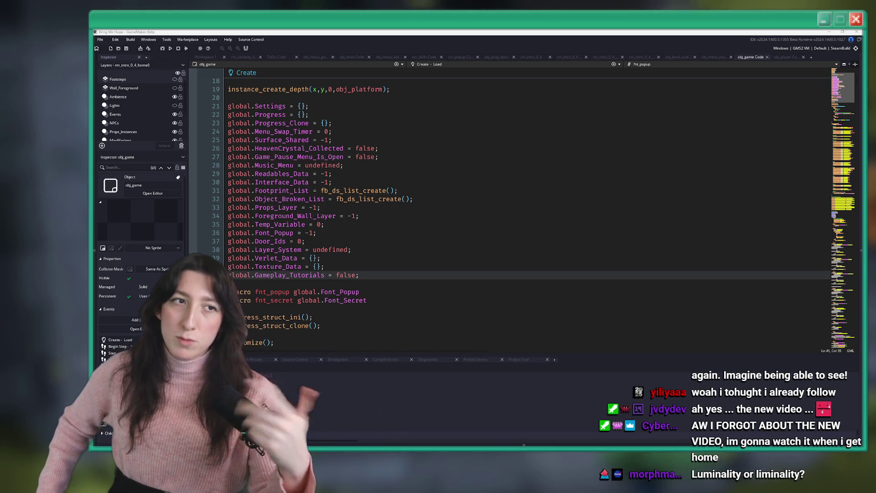
Get past the title screen and start a Story run
click(426, 139)
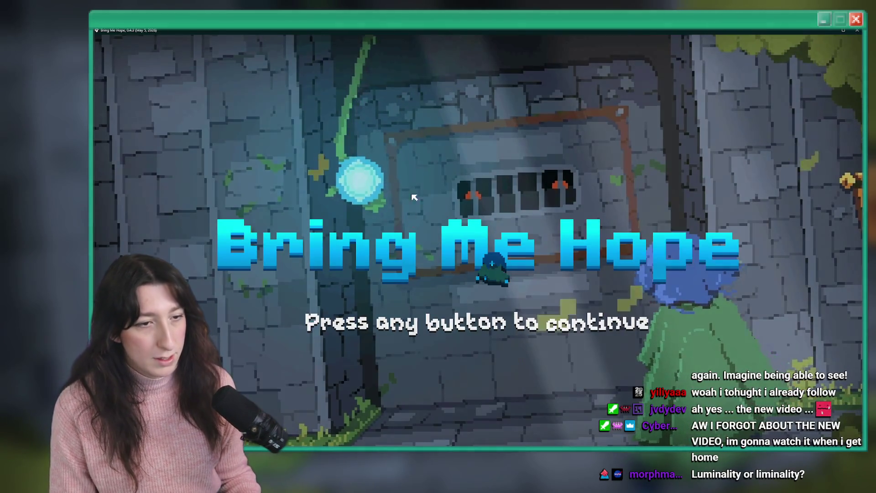
key(Return)
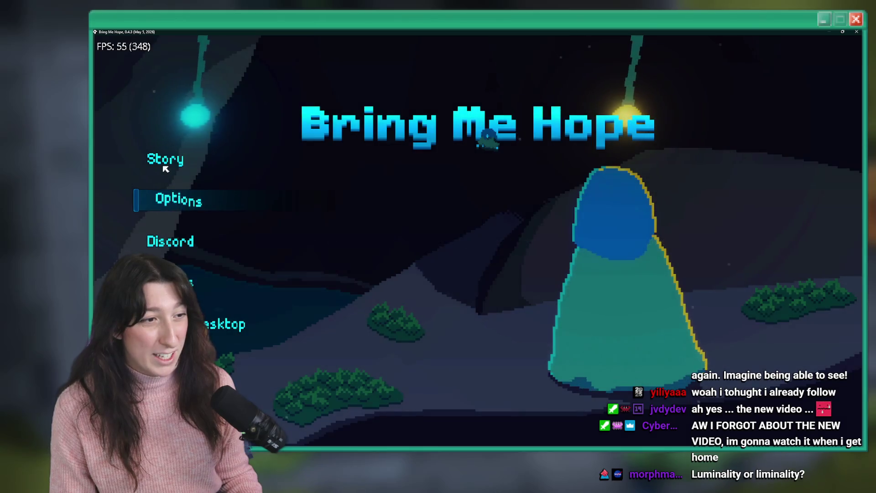
click(164, 166)
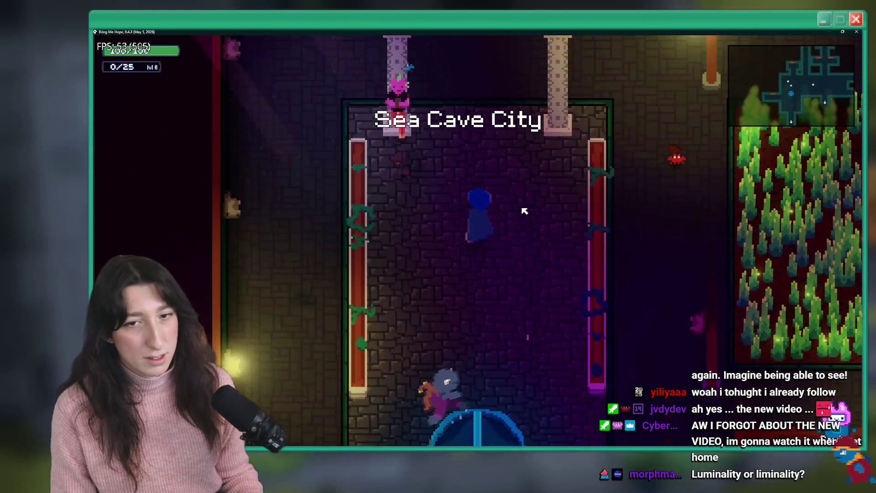
Walk the character from Sea Cave City into Bobby's House, then close the game
key(d)
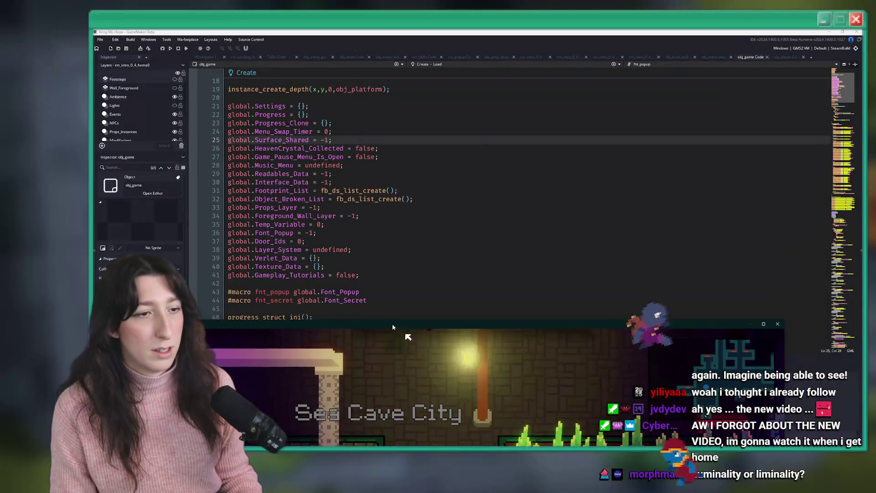
key(s)
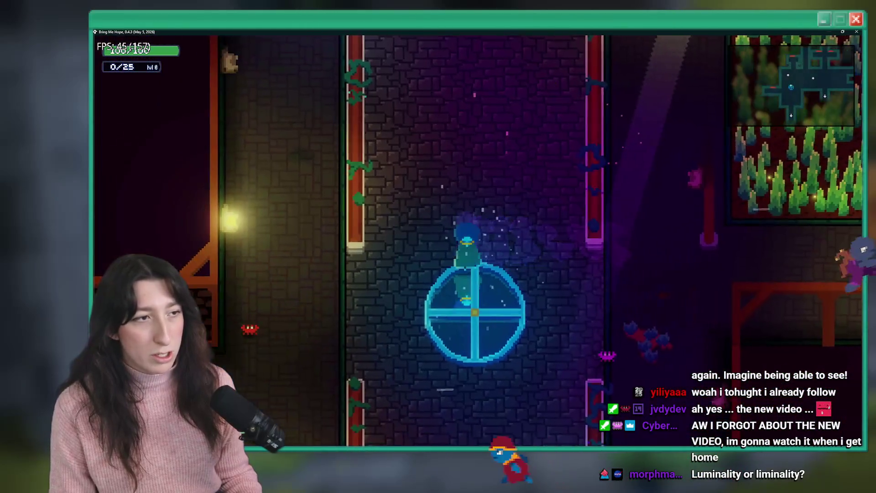
key(a)
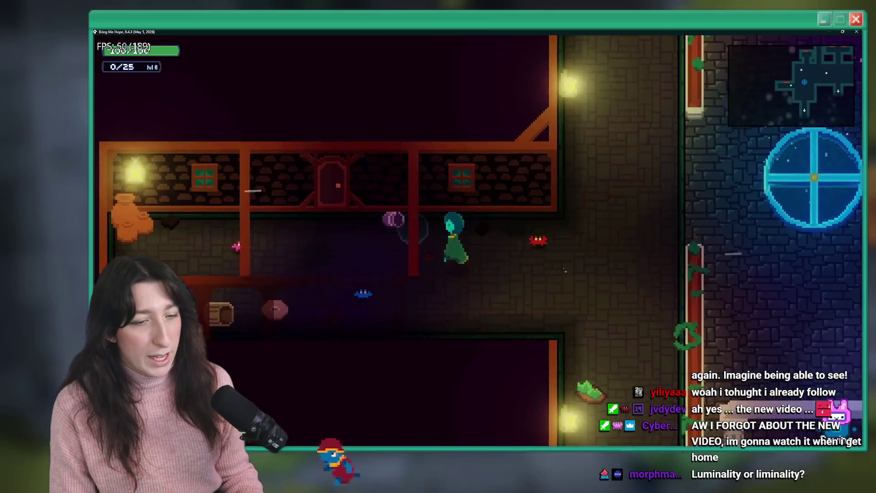
key(e)
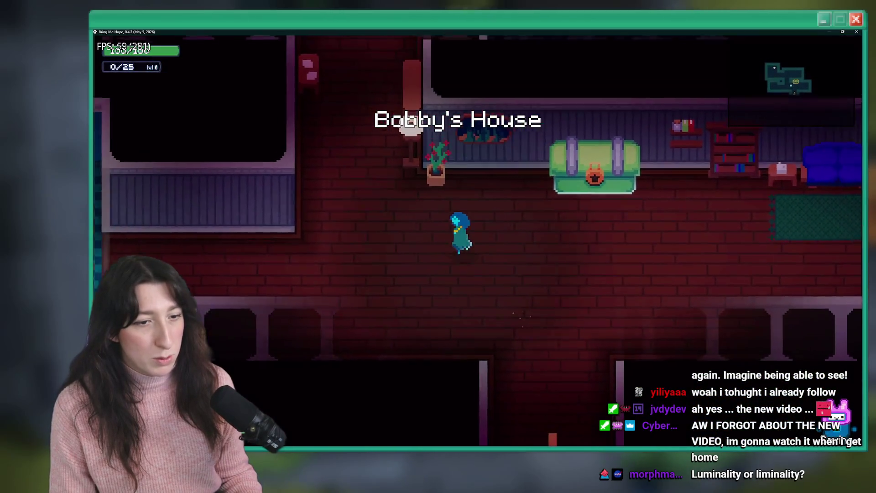
key(d)
key(s)
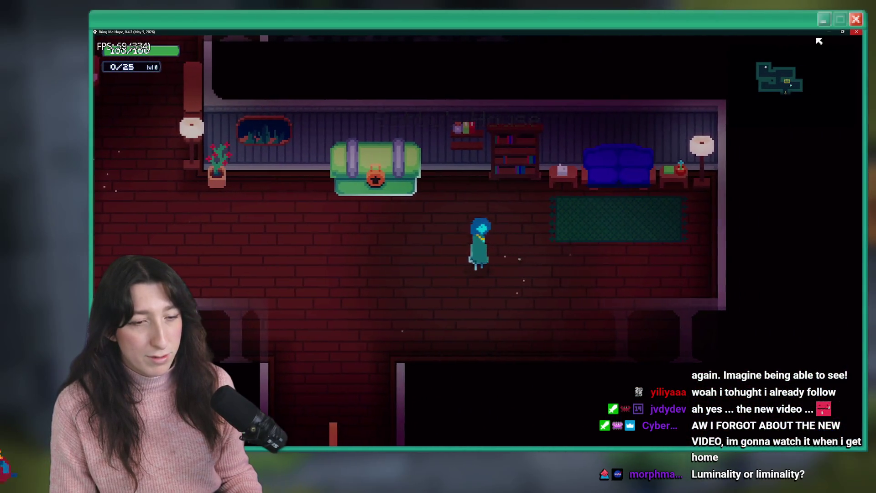
click(856, 31)
click(415, 174)
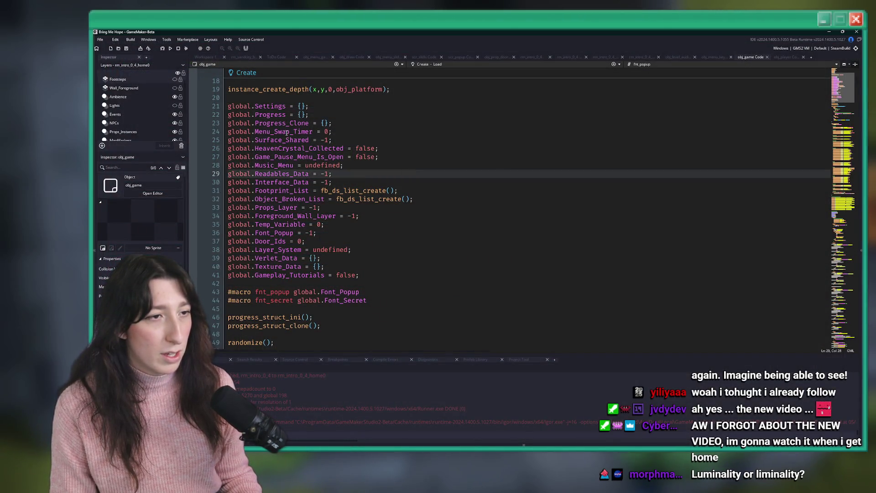
Delete the if ( instance_exists(player_light) ) block on lines 5–7 of obj_player Begin Step
scroll(273, 125, down, 10)
scroll(273, 126, up, 6)
click(353, 148)
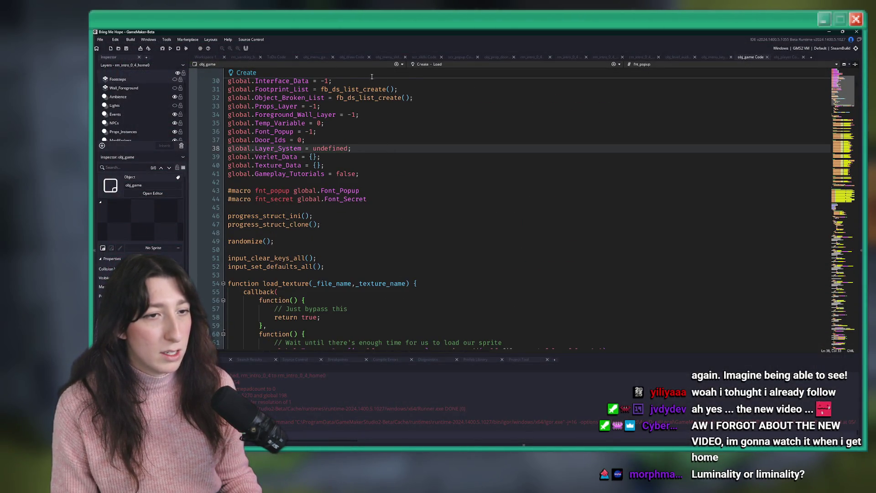
click(784, 57)
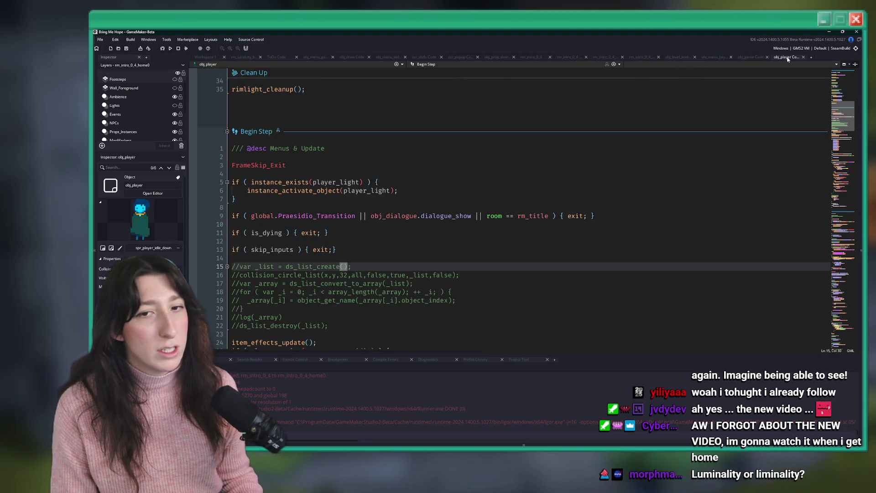
click(232, 190)
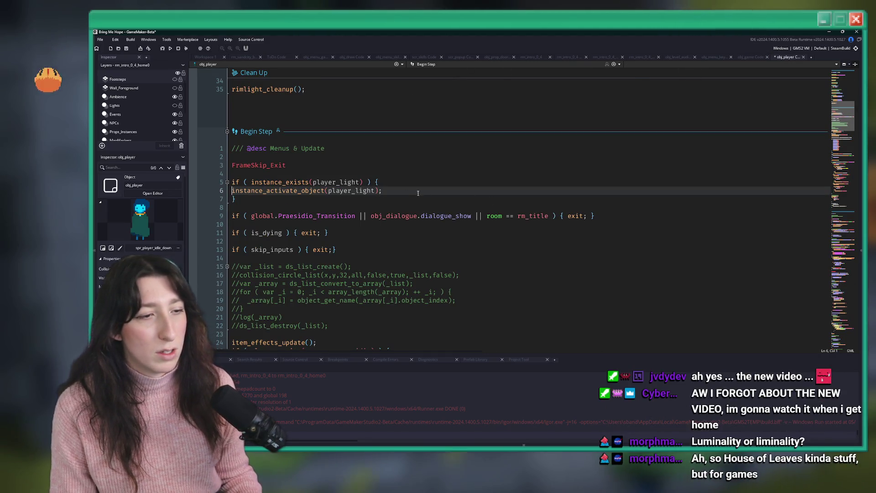
key(Tab)
drag(302, 198, 238, 182)
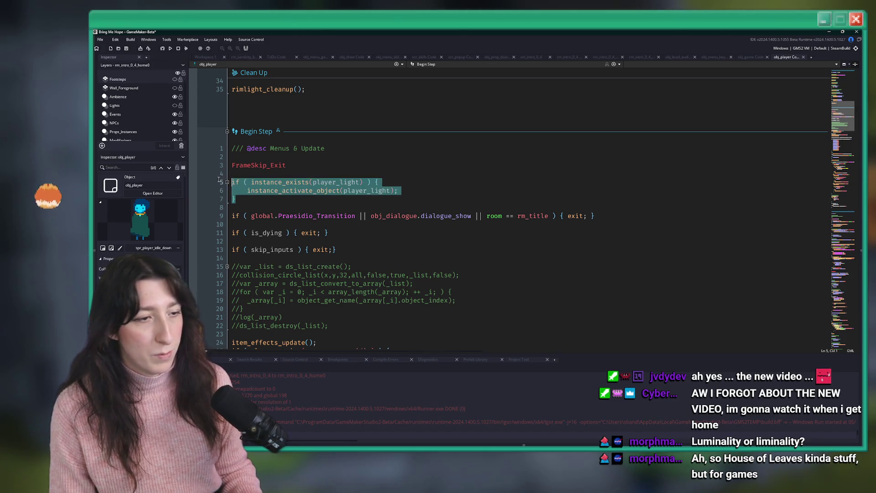
key(BackSpace)
key(BackSpace)
key(Delete)
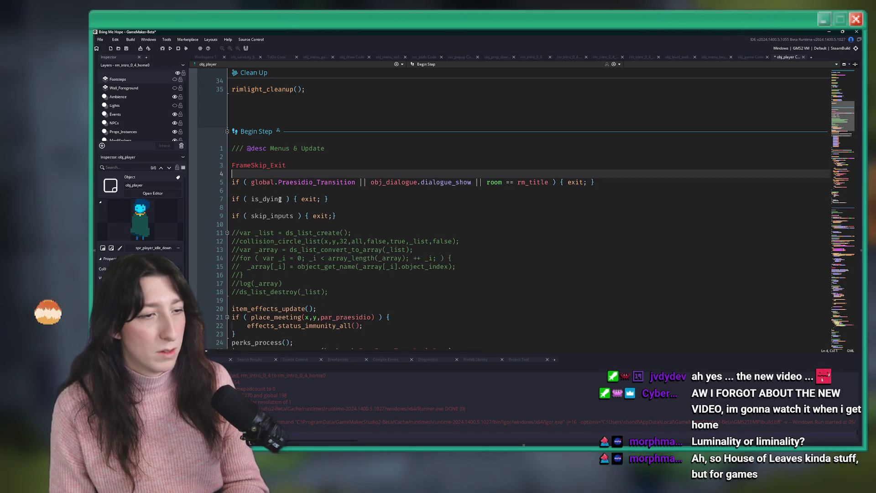
scroll(377, 91, down, 20)
click(418, 130)
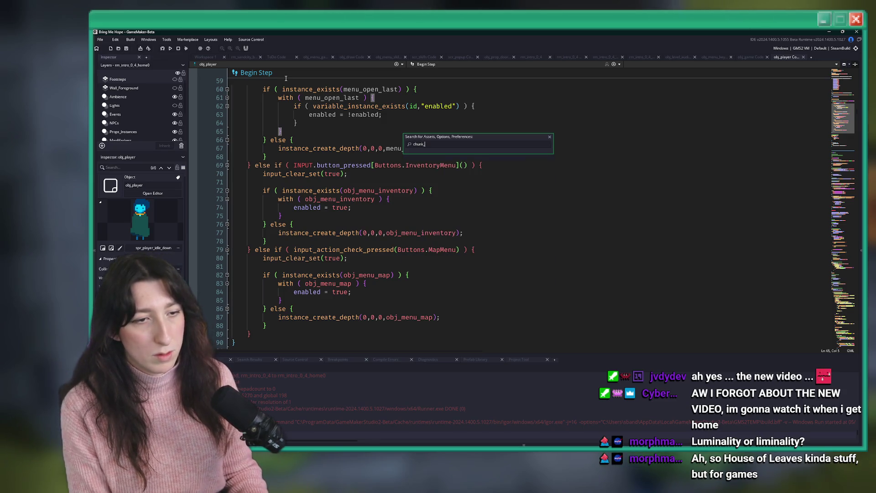
In scr_levels, paste the player_light check into object_chunk_room_start and object_chunk_process
text(object_c)
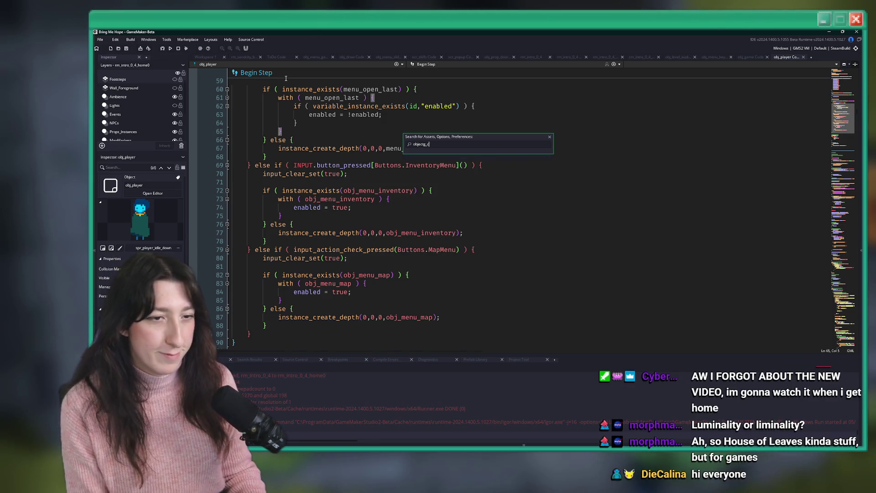
text(hunk_pro)
key(Return)
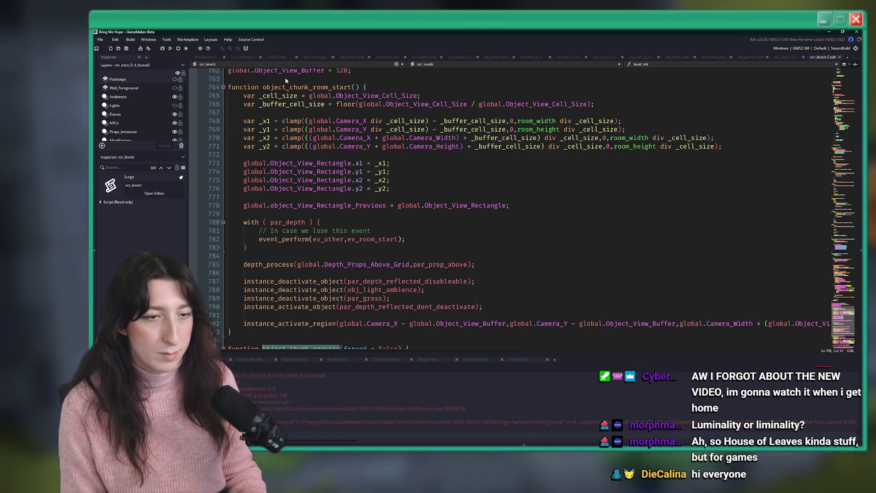
click(514, 266)
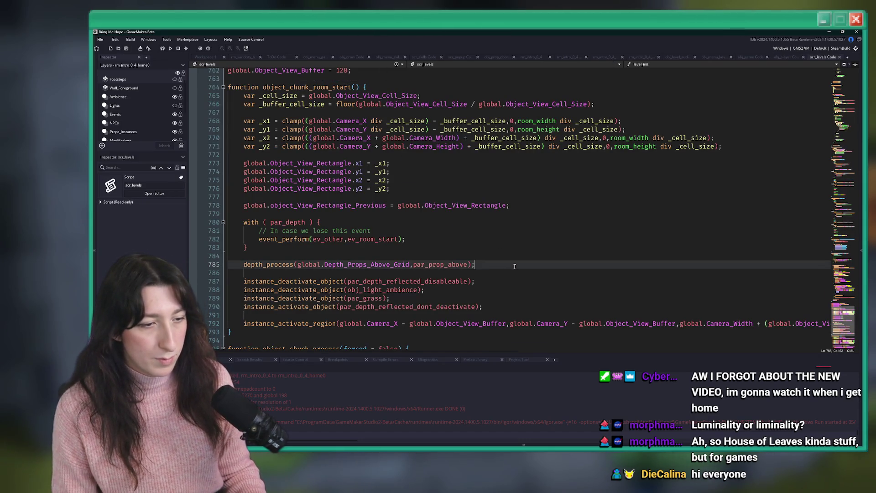
click(557, 304)
key(Return)
key(Return)
text(if ( instance_exists(player_light) ) { 	instance_activate_object(player_light);)
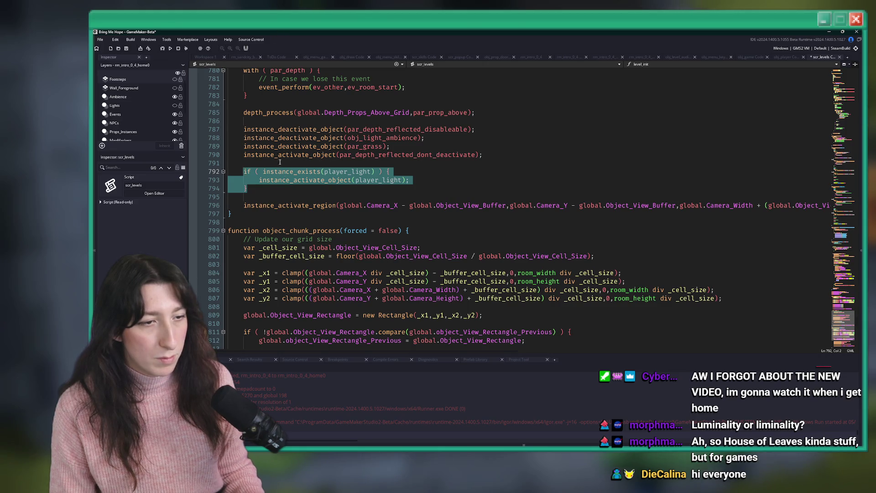
scroll(328, 196, down, 8)
key(Return)
key(Return)
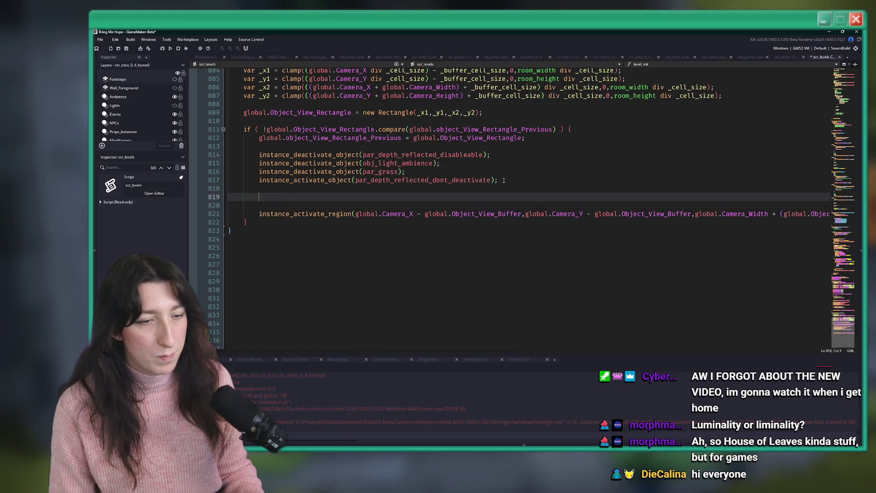
text(if ( instance_exists(player_light) ) { 		instance_activate_object(player_light); 	})
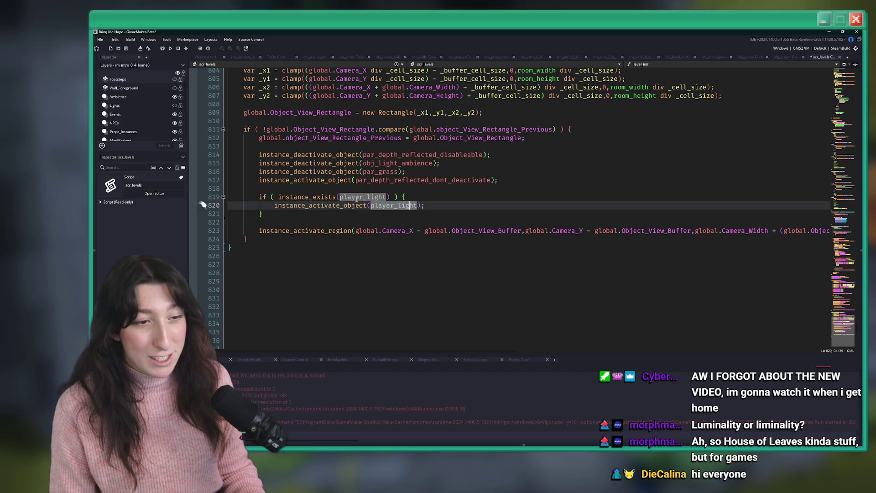
Prefix player_light with global.Player_Instance. on lines 820, 792 and 793
click(340, 196)
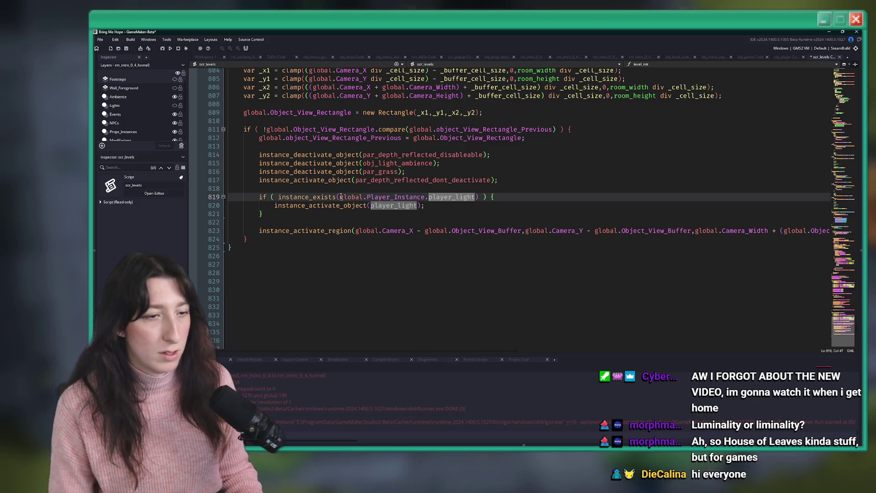
click(371, 206)
key(ctrl+v)
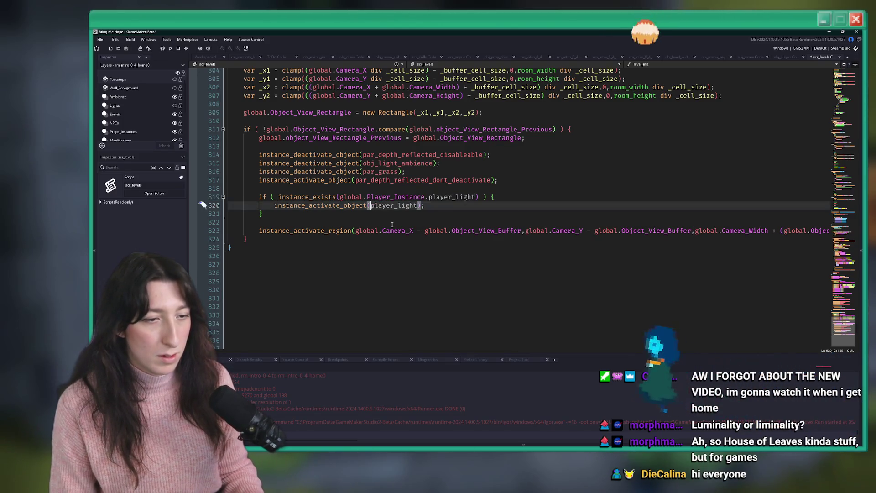
scroll(341, 198, up, 8)
scroll(340, 198, down, 4)
scroll(359, 196, up, 6)
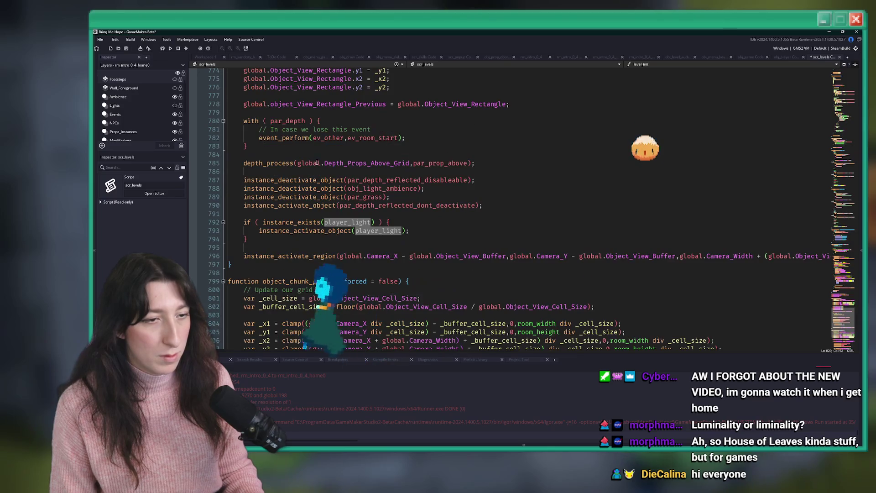
click(325, 222)
text(global.Player_Instance.)
click(356, 231)
text(global.Player_Instance.)
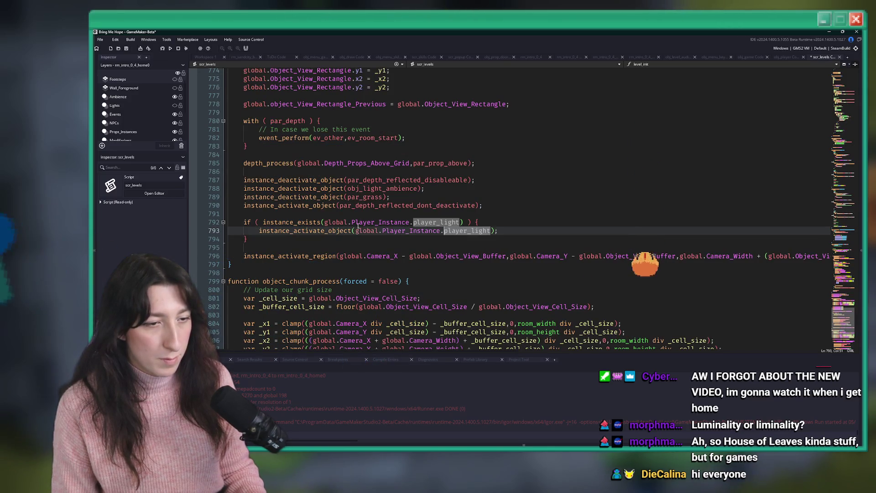
click(281, 214)
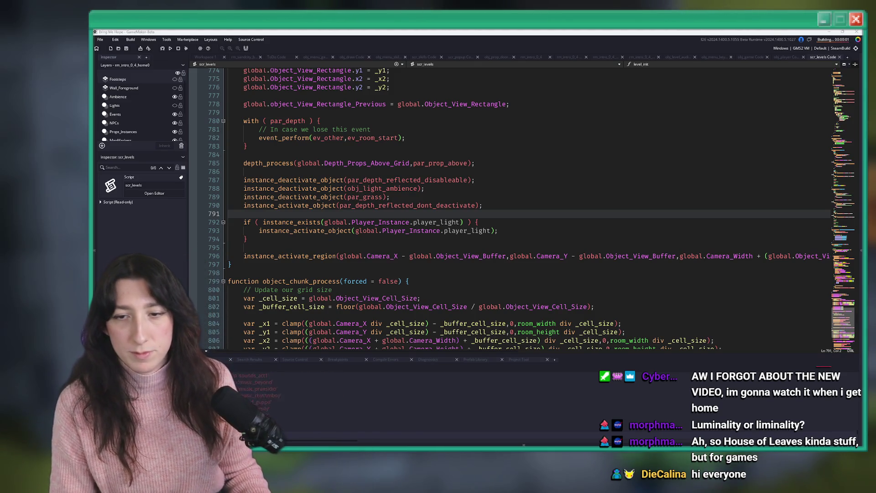
key(alt+Tab)
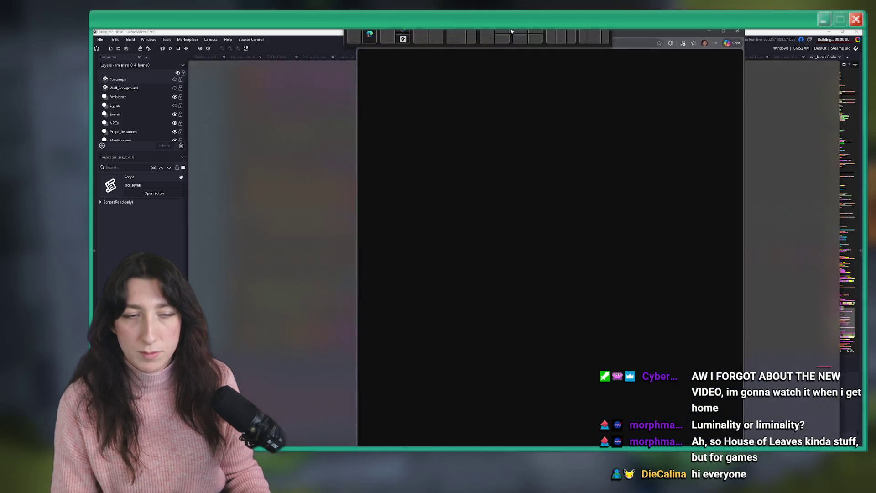
Search YouTube for lsd dream emulator and pause the First 30 Minutes video around 16:04
click(465, 59)
text(s)
key(BackSpace)
text(lsd dream emulator)
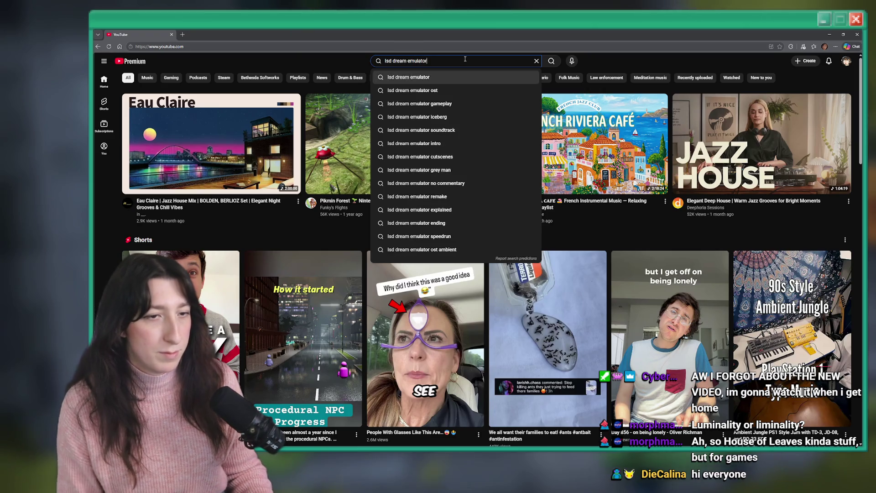
key(Return)
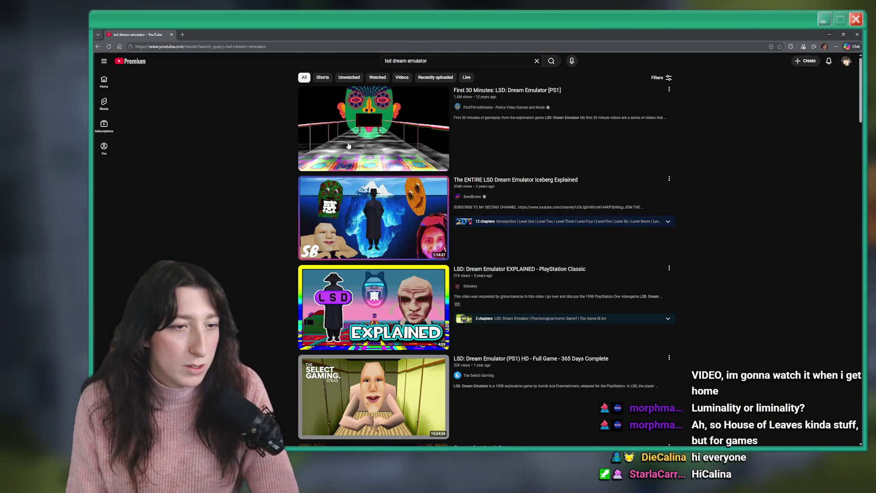
click(348, 145)
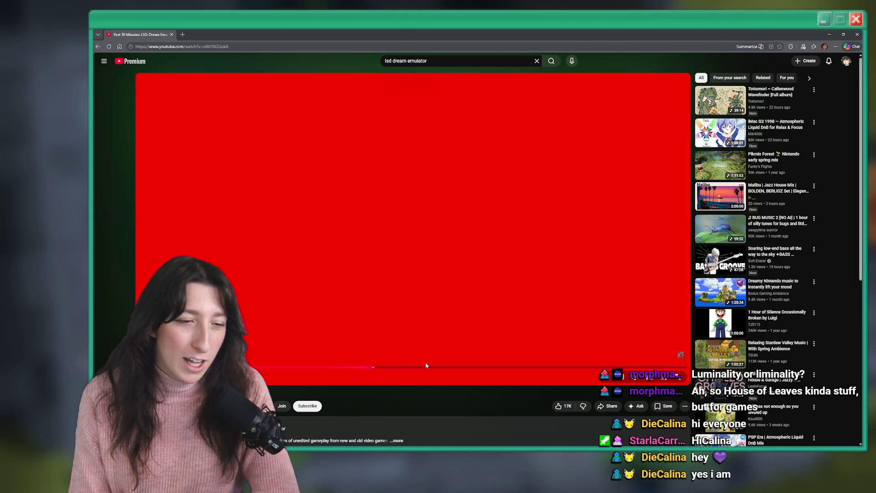
click(433, 367)
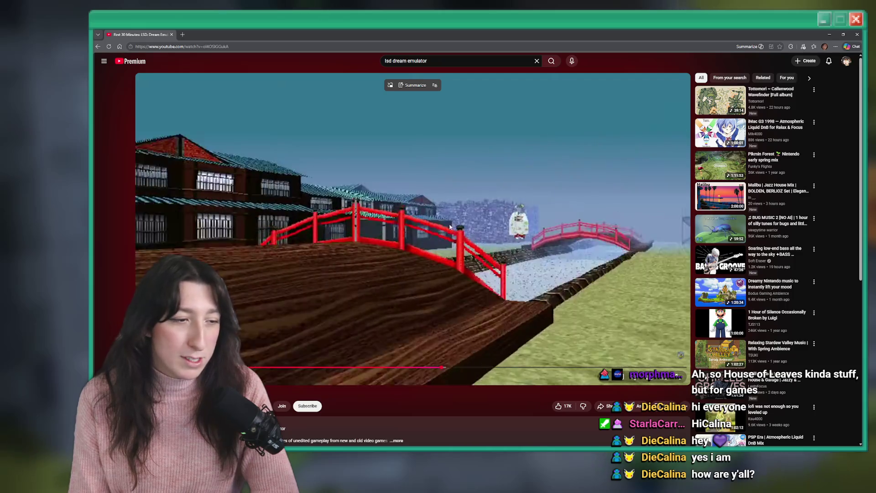
click(452, 80)
Search mirrors edge gameplay and play the Mirrors Edge full-game video in full screen
key(slash)
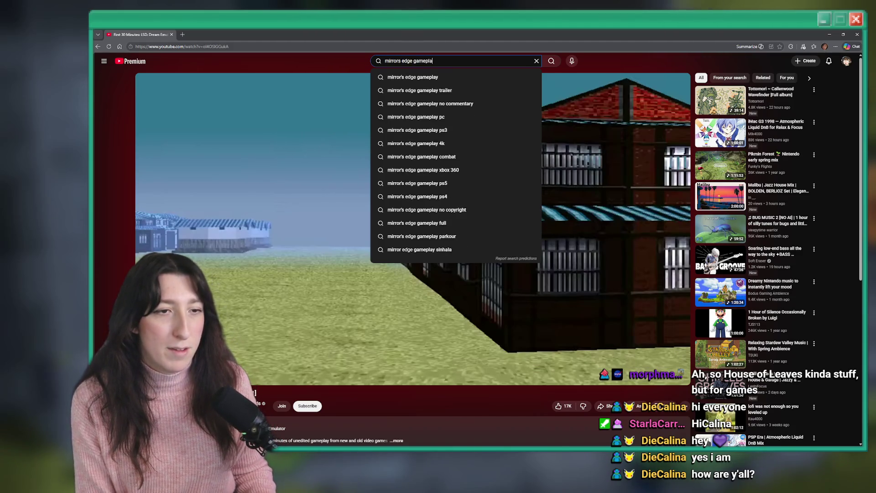
text(ay)
key(Return)
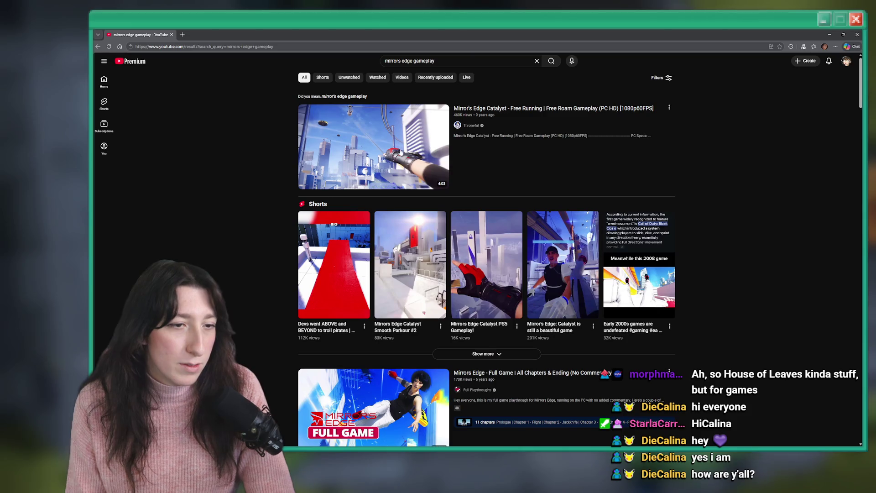
scroll(403, 151, down, 4)
click(385, 231)
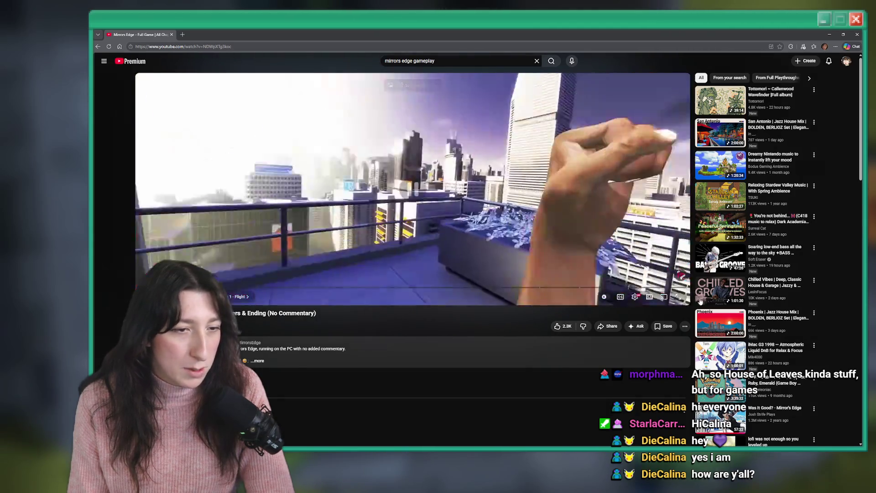
click(672, 296)
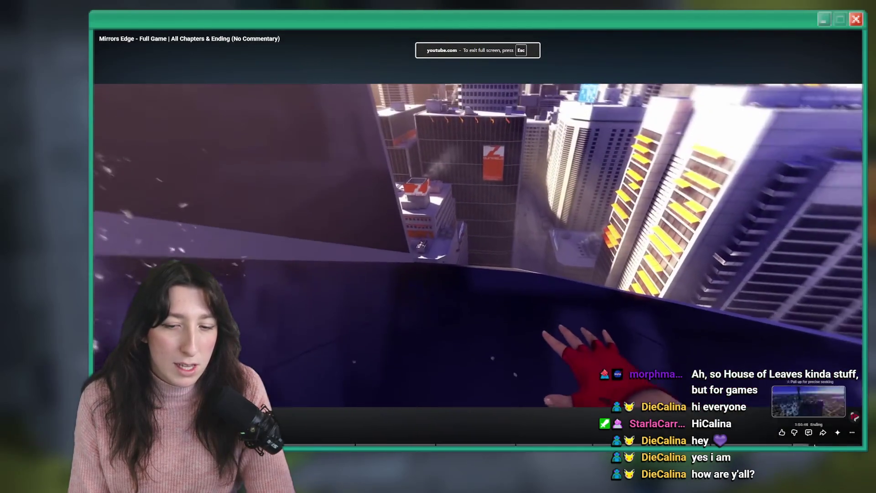
key(Escape)
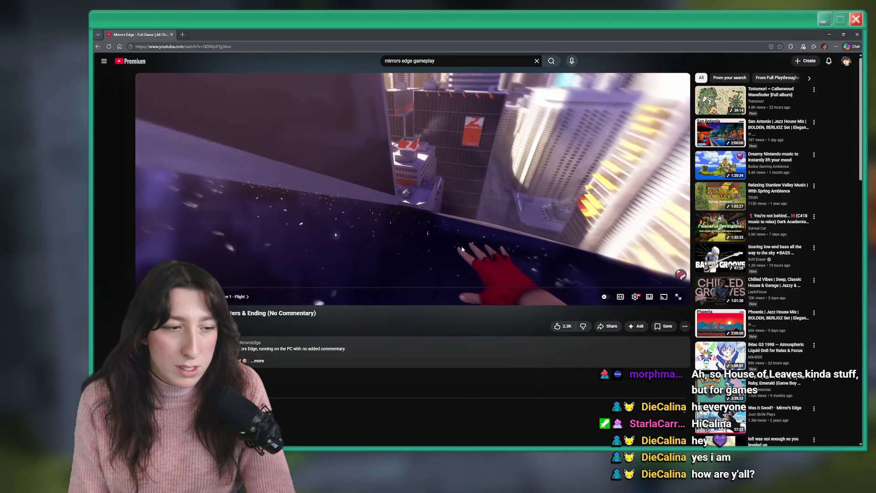
click(680, 297)
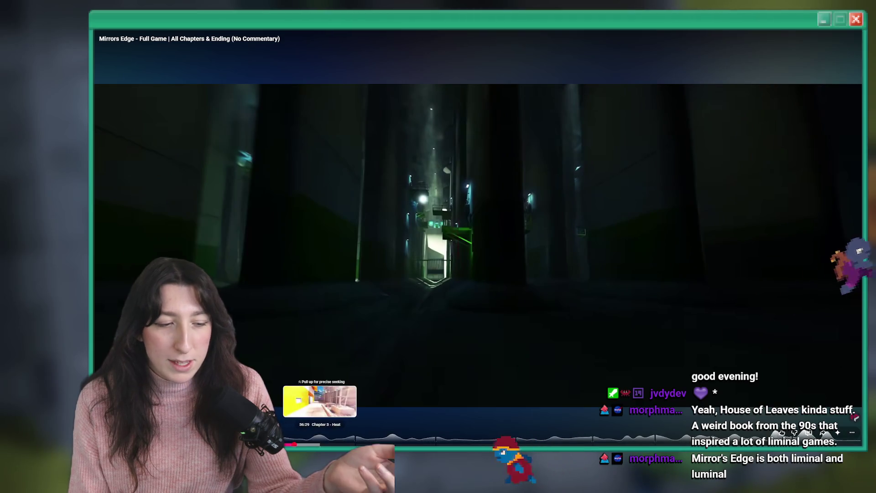
Jump along the seek bar past rooftop scenes into the Chapter 3 - Heat section
click(320, 443)
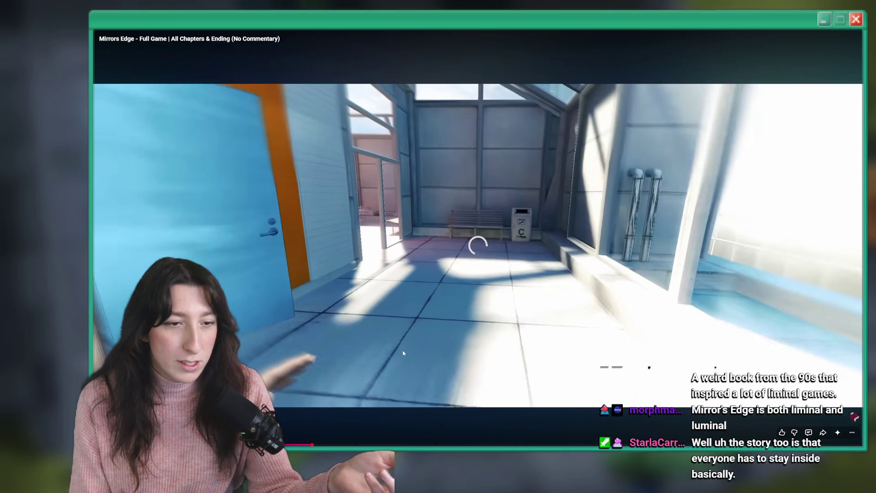
click(314, 443)
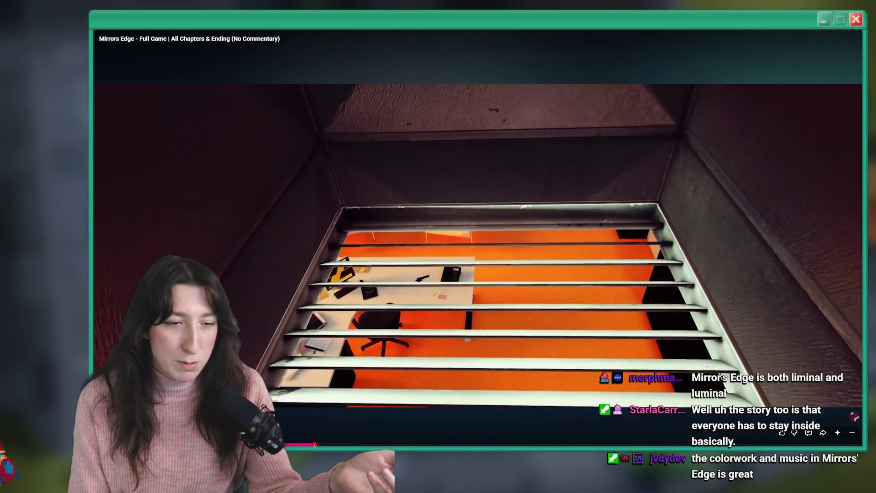
click(318, 443)
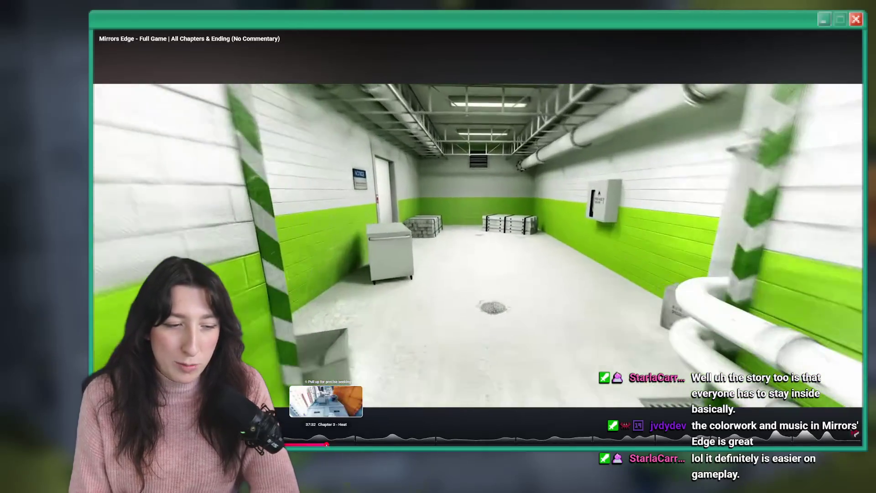
Skip the Mirrors Edge video past 40:13 ahead to Chapter 9 - The Shard gameplay
click(327, 444)
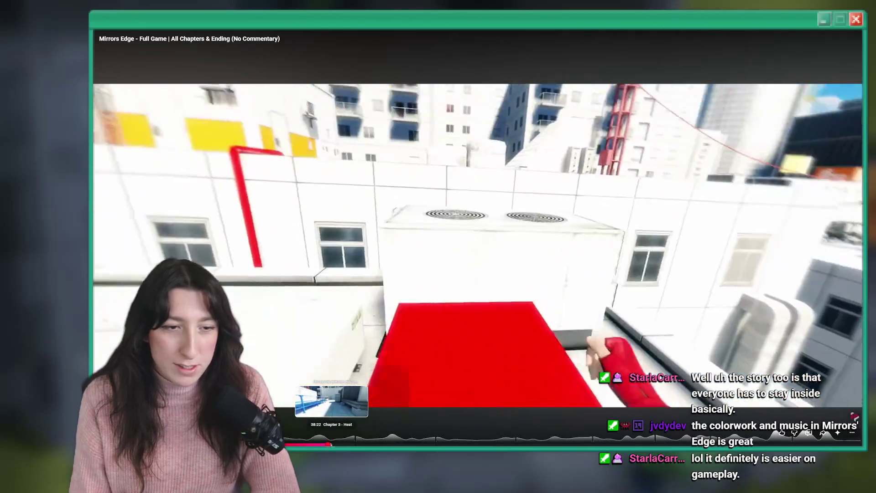
click(343, 443)
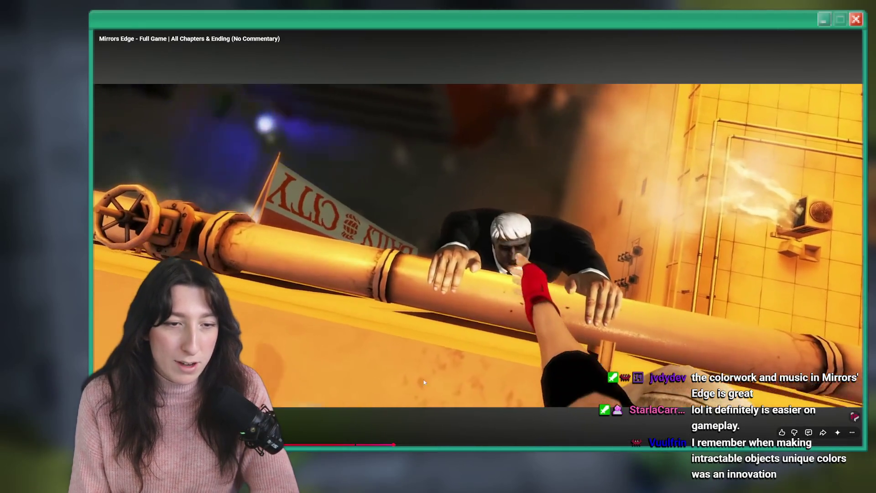
key(Right)
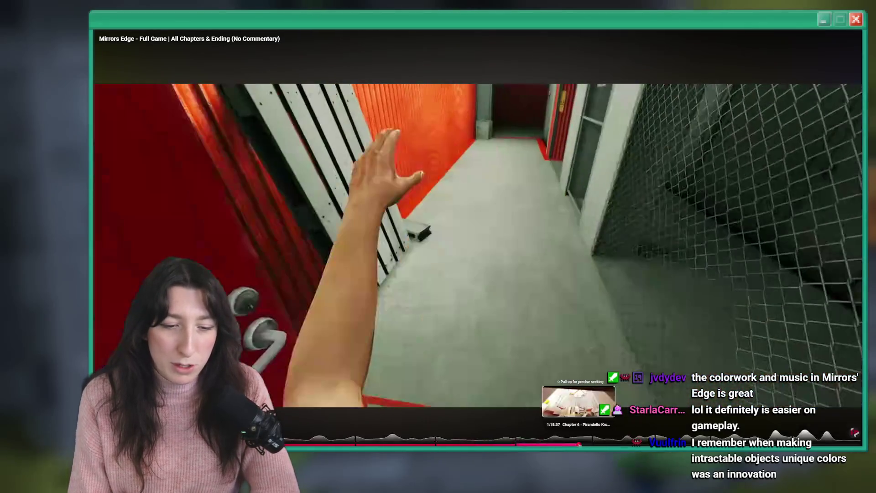
drag(597, 444, 679, 443)
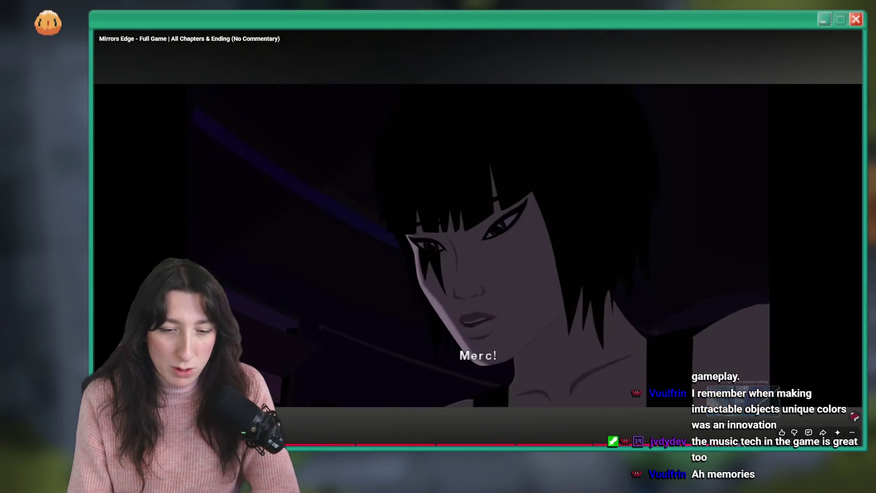
drag(755, 443, 743, 443)
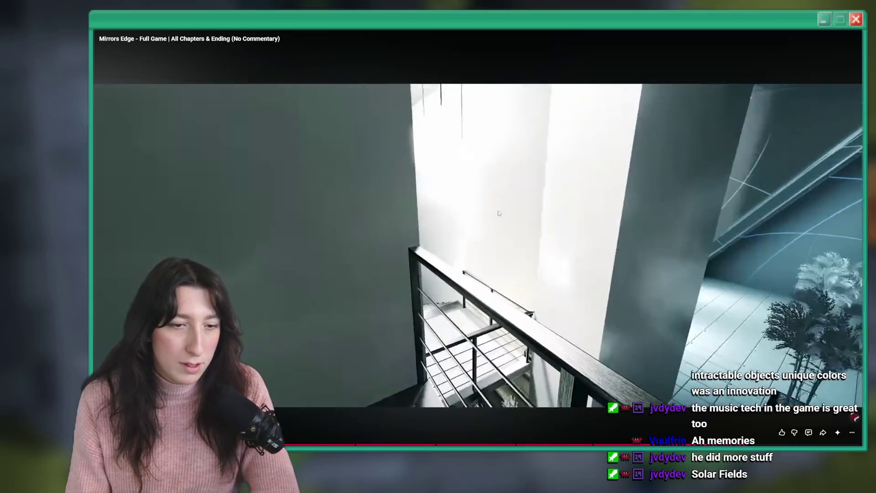
Pause the video, leave full screen, and search YouTube for exit 8
click(499, 213)
key(Escape)
text(exit 8)
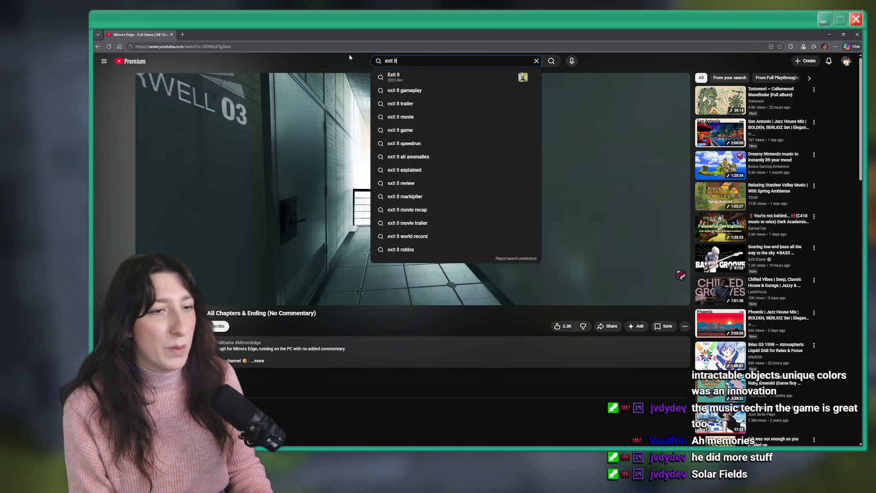
key(Return)
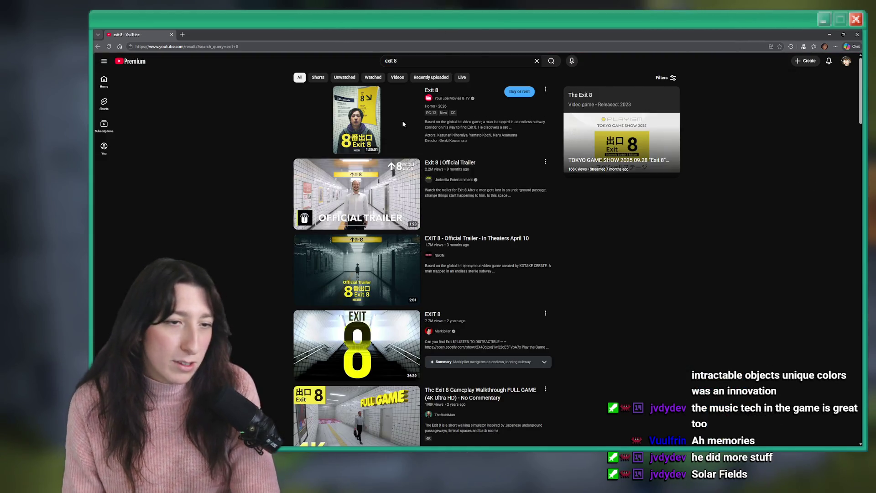
Open The Exit 8 Gameplay Walkthrough and skip it ahead to 4:48
click(440, 58)
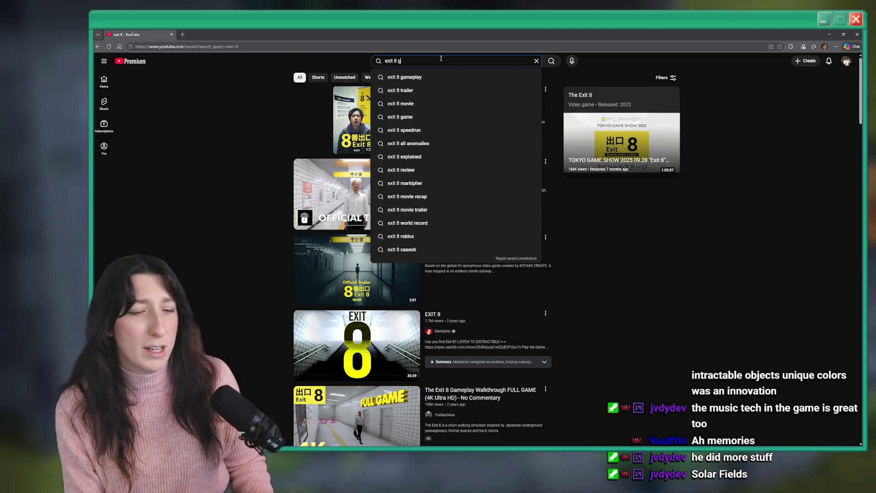
click(361, 392)
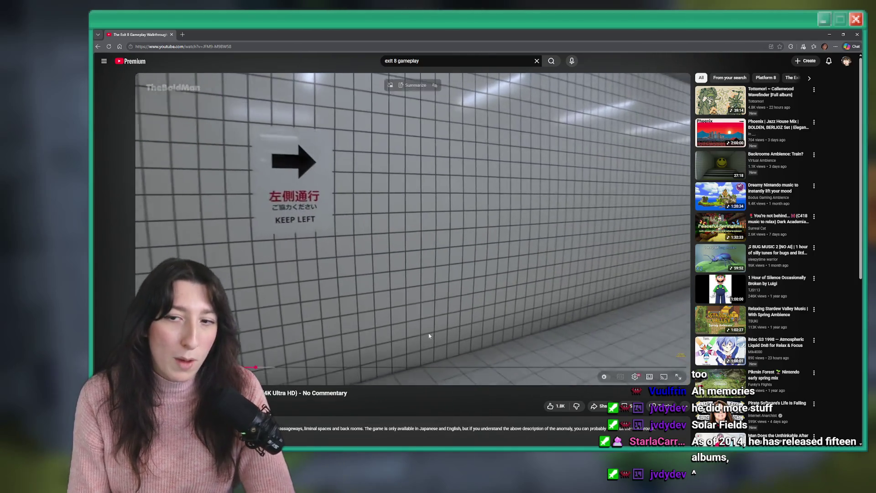
drag(264, 368, 272, 368)
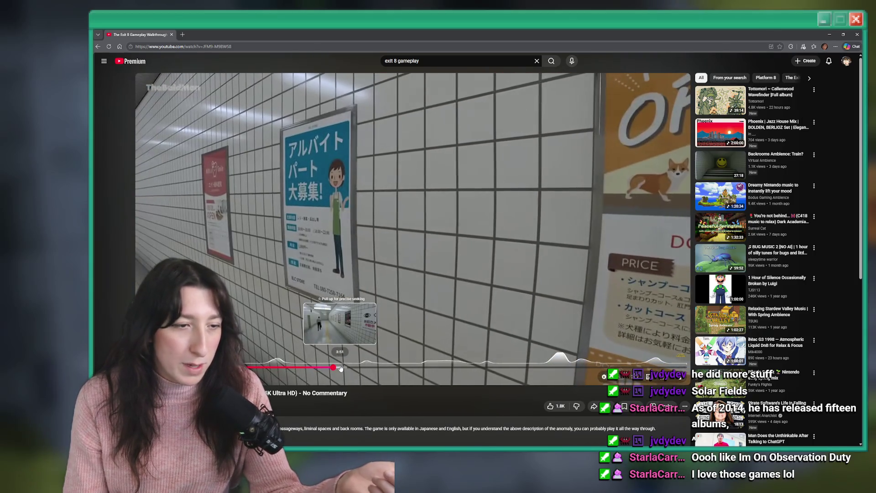
drag(340, 368, 370, 370)
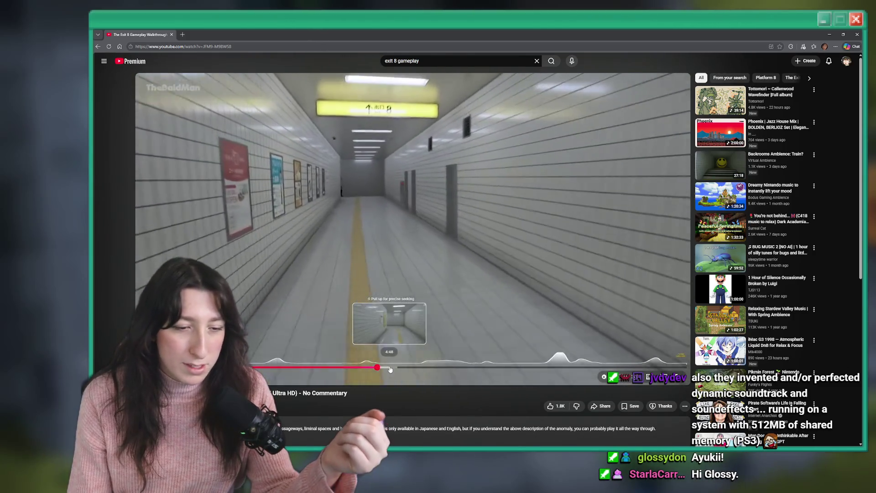
click(390, 369)
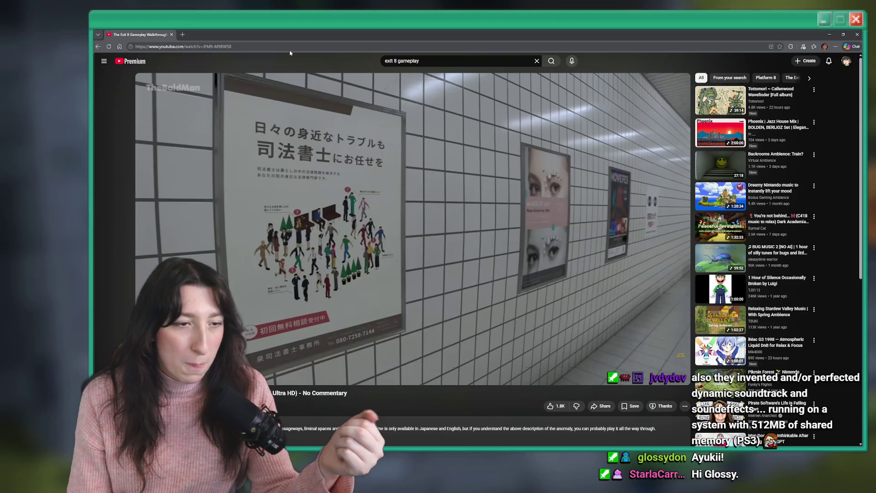
key(alt+Tab)
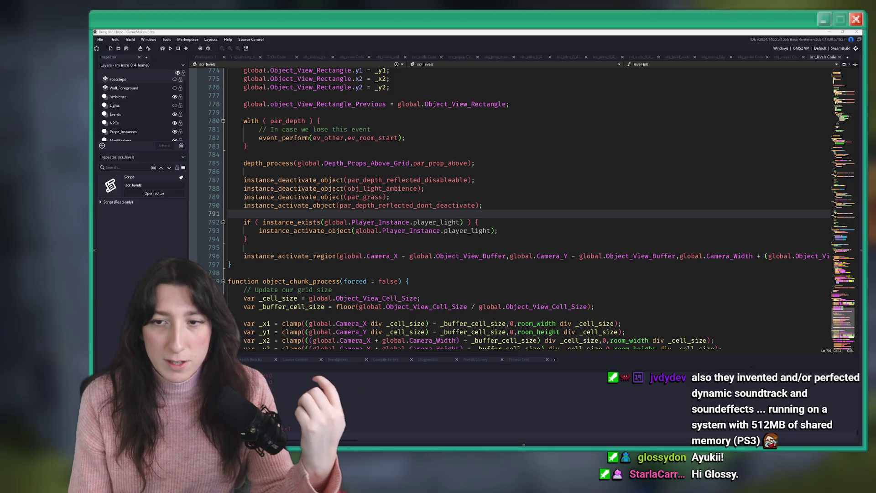
Place the cursor at the end of line 793 in scr_levels while the game launches
click(526, 230)
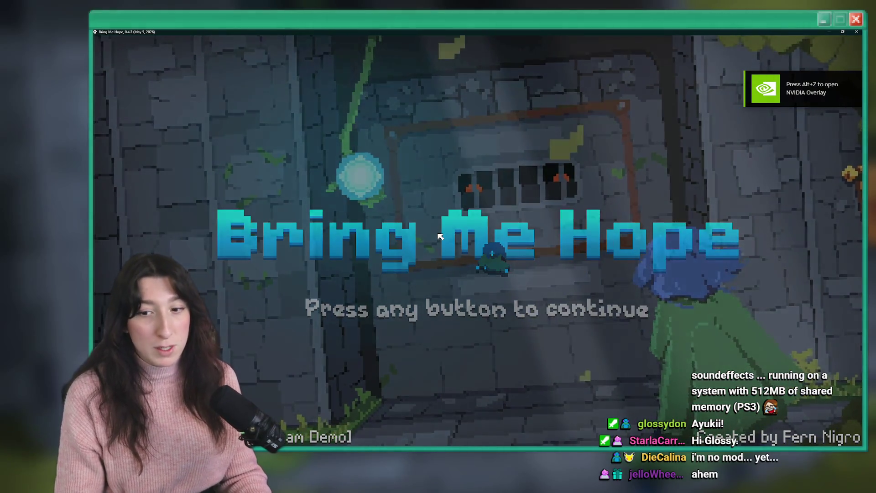
Start Story from the title screen and walk through Sea Cave City to the house door
key(Return)
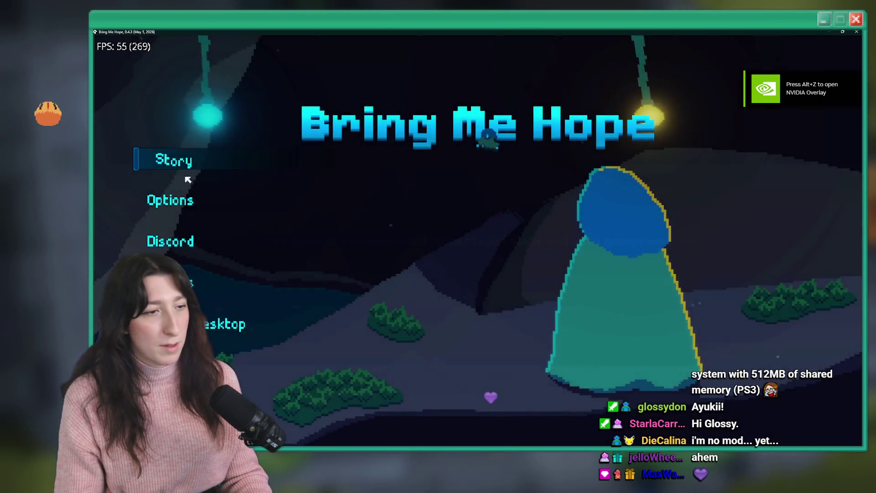
click(209, 170)
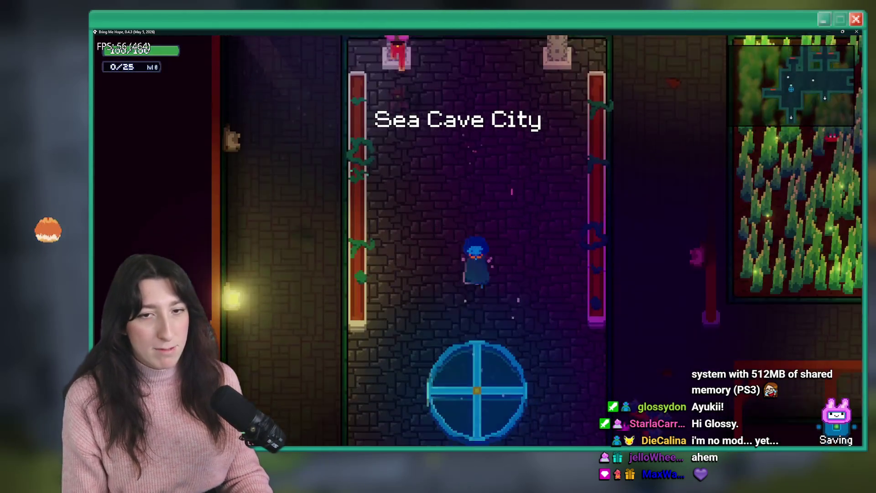
key(w+d)
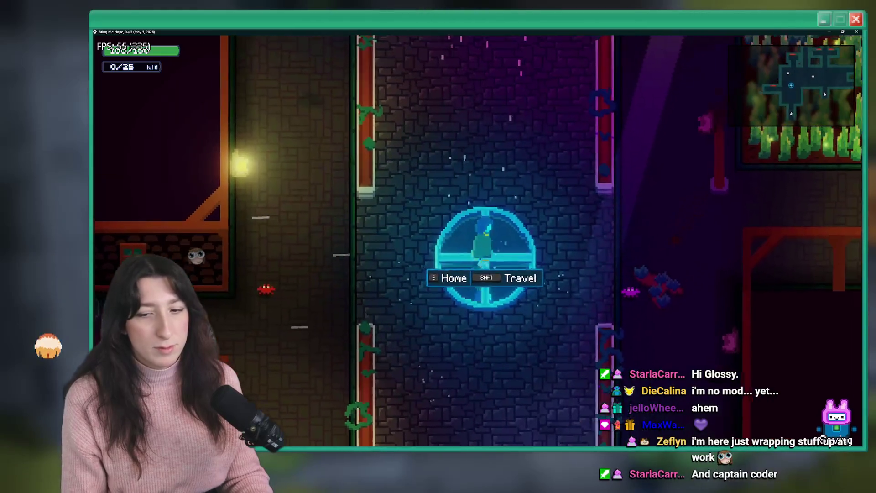
key(s+d)
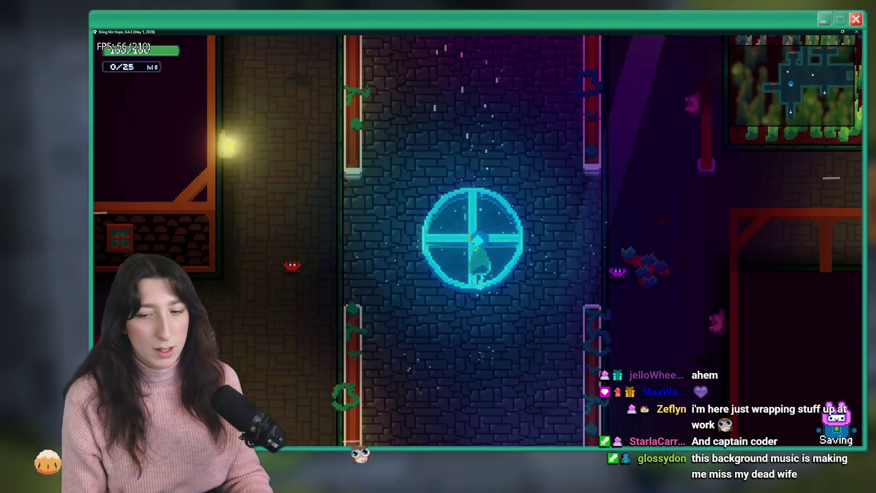
key(s+a)
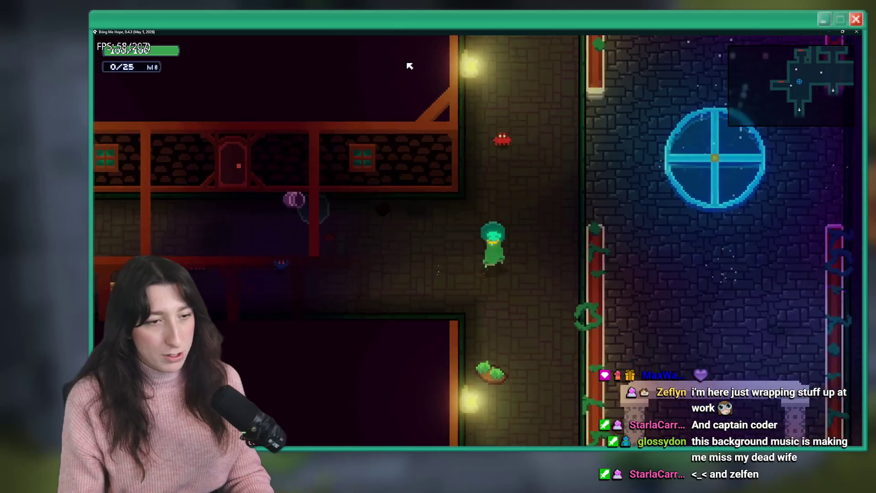
key(w+d)
key(s+a)
key(a)
key(w+a)
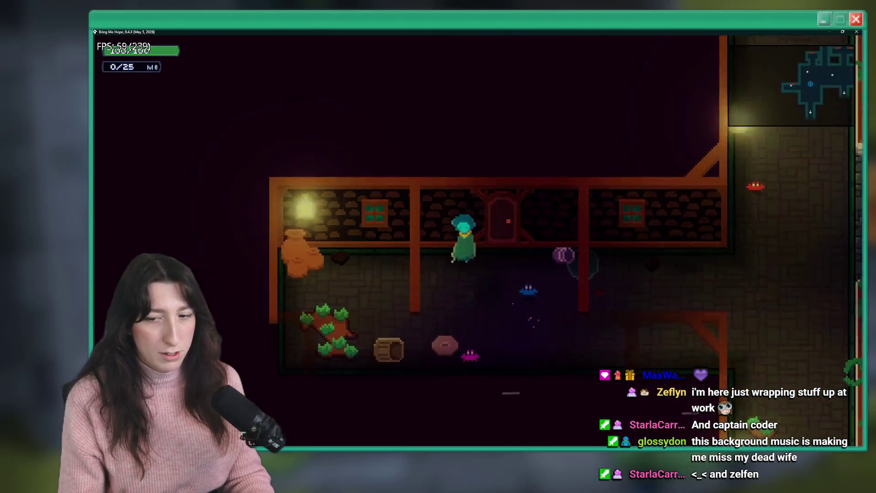
Enter Bobby's House, visit the bathroom and living room, then close the game
key(w)
key(w+a)
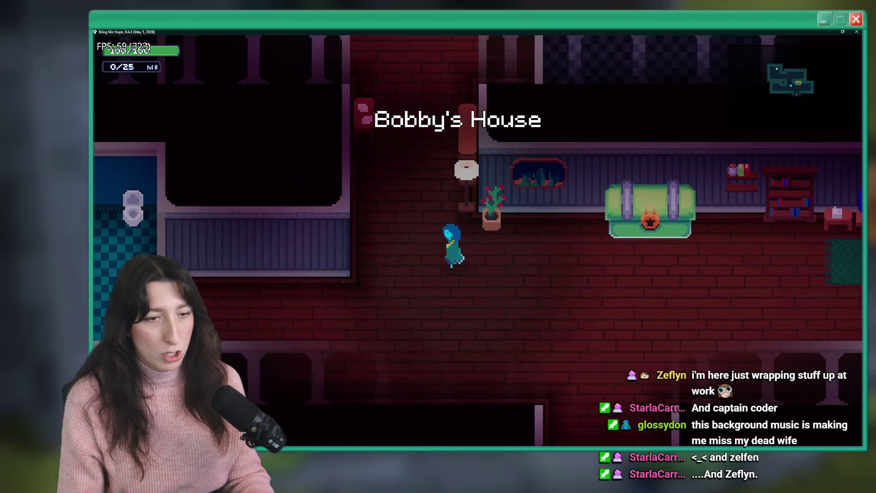
key(s+a)
key(a)
key(d)
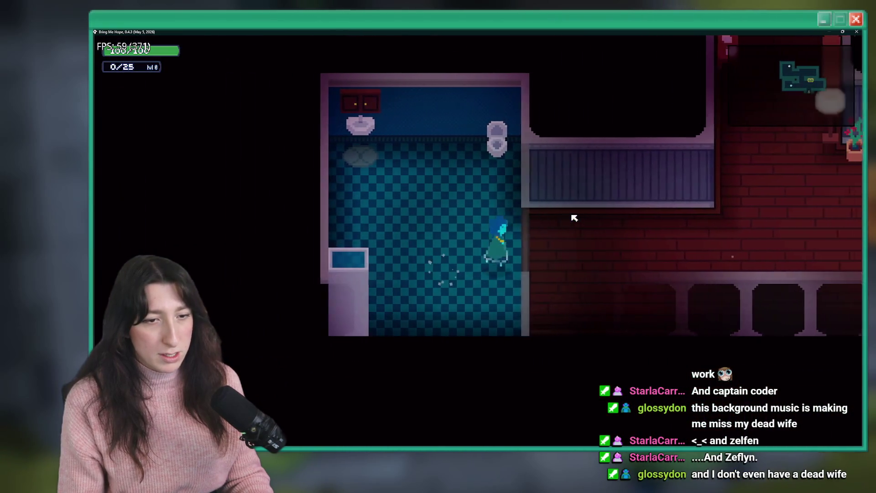
key(d)
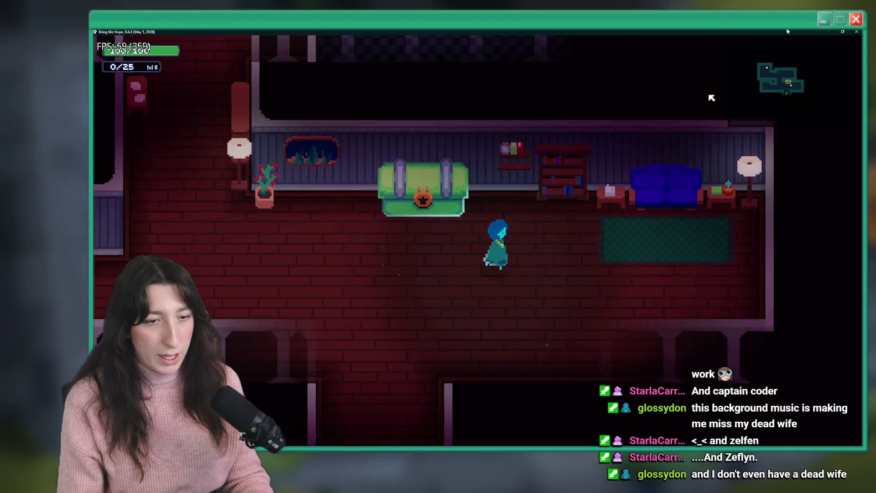
key(Escape)
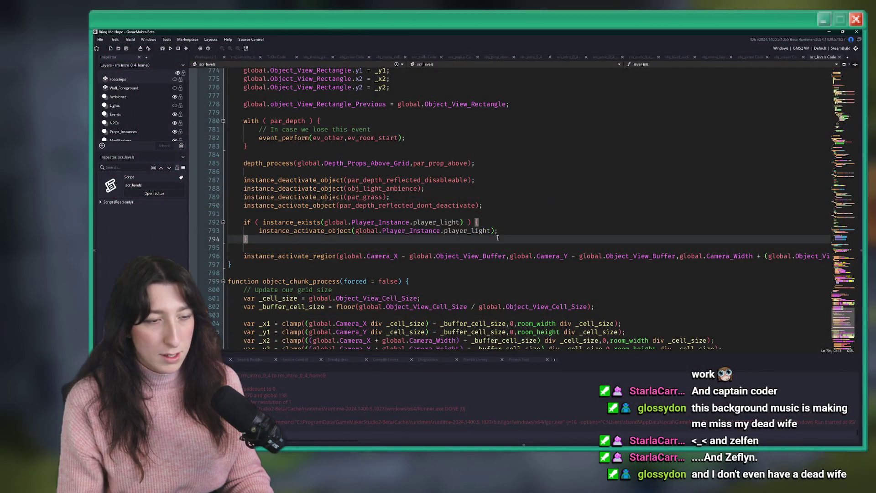
drag(330, 238, 224, 215)
scroll(224, 215, down, 2)
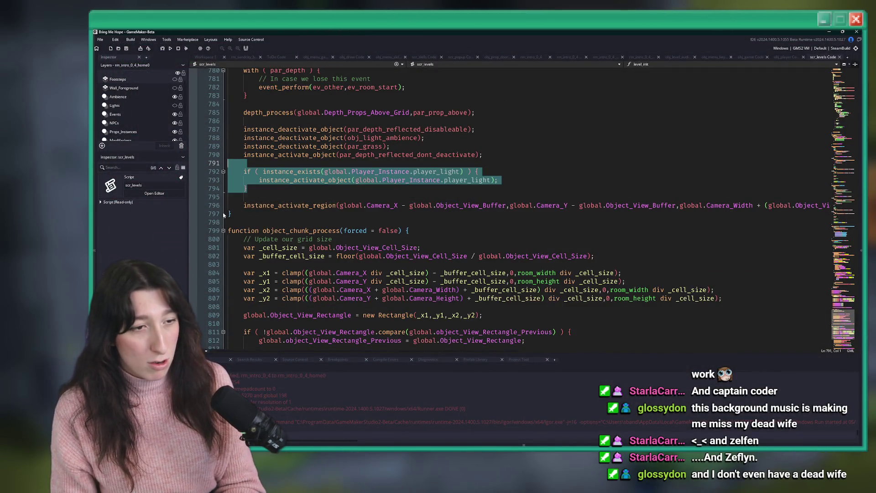
scroll(224, 215, up, 6)
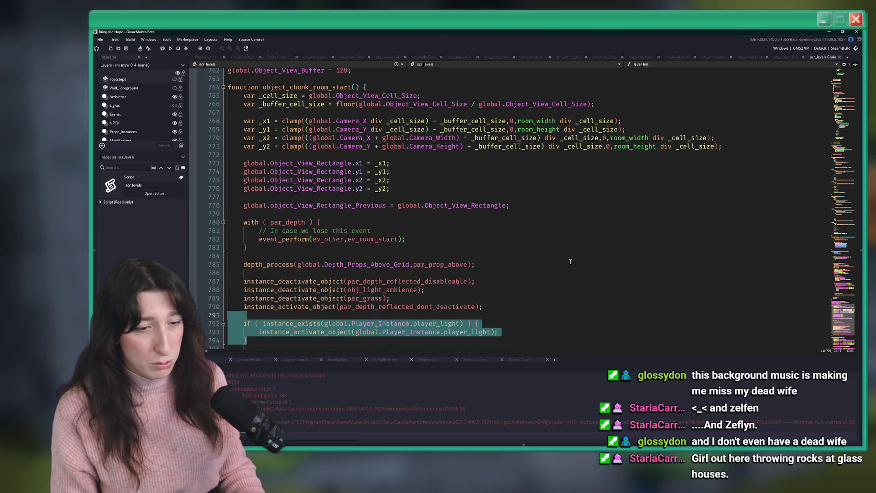
click(561, 282)
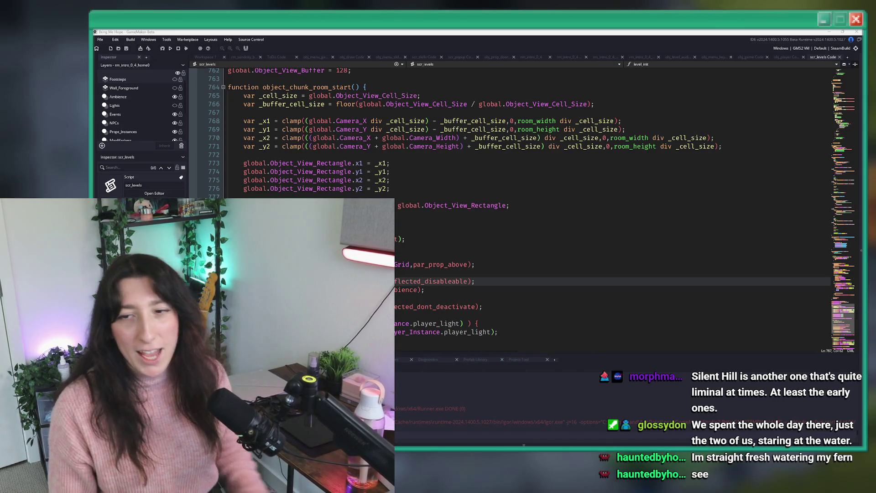
click(435, 173)
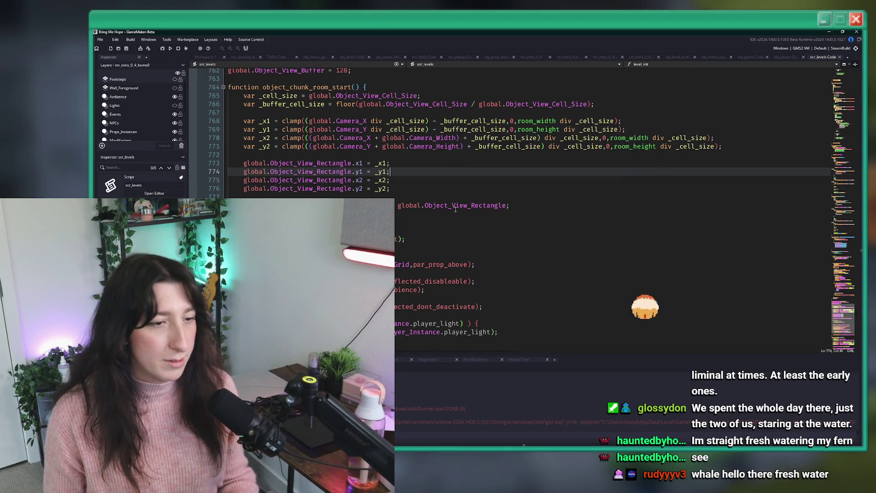
key(Down)
scroll(452, 172, down, 4)
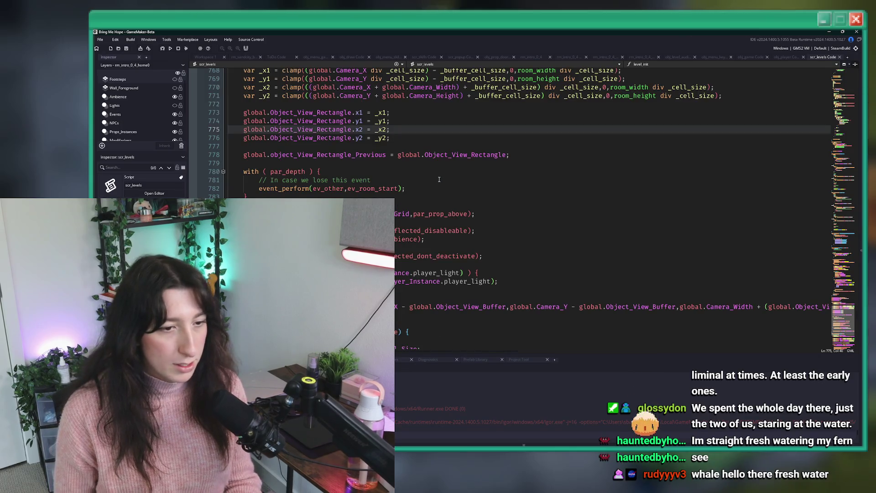
scroll(452, 172, down, 4)
scroll(434, 179, up, 10)
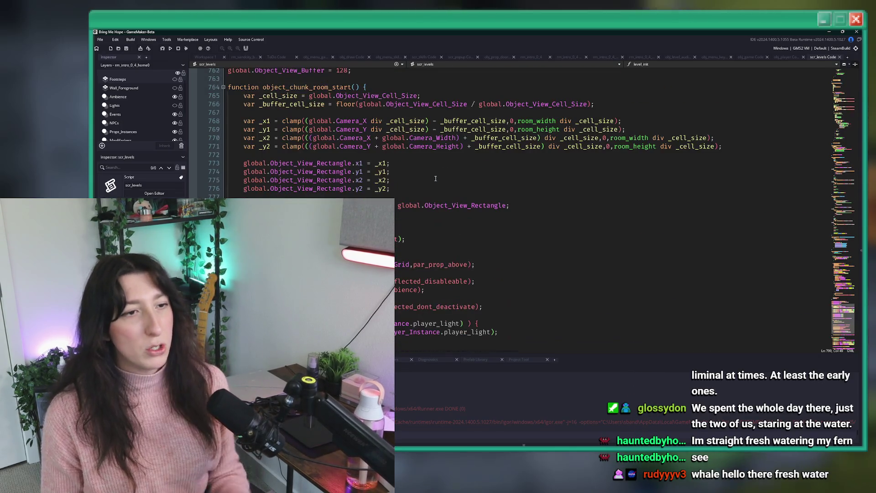
Find player_light in obj_player's Step code around line 10, then switch to GitHub Desktop
scroll(435, 179, down, 6)
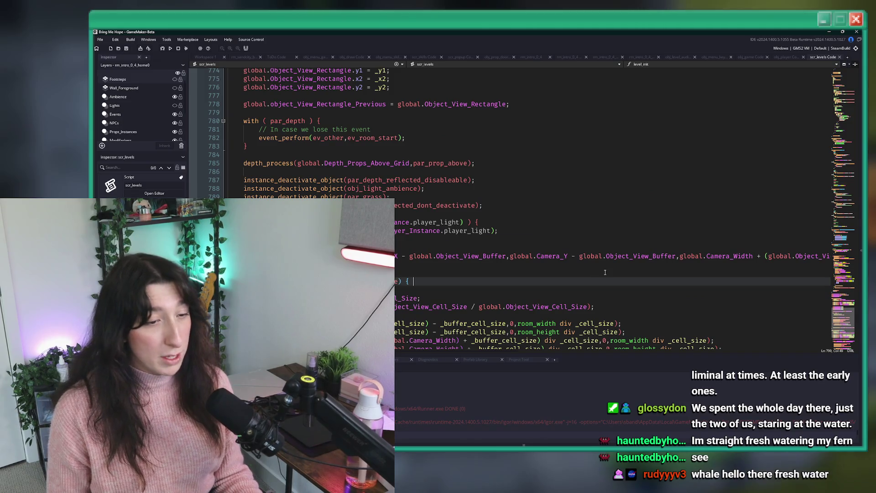
key(ctrl+f)
text(t)
key(Return)
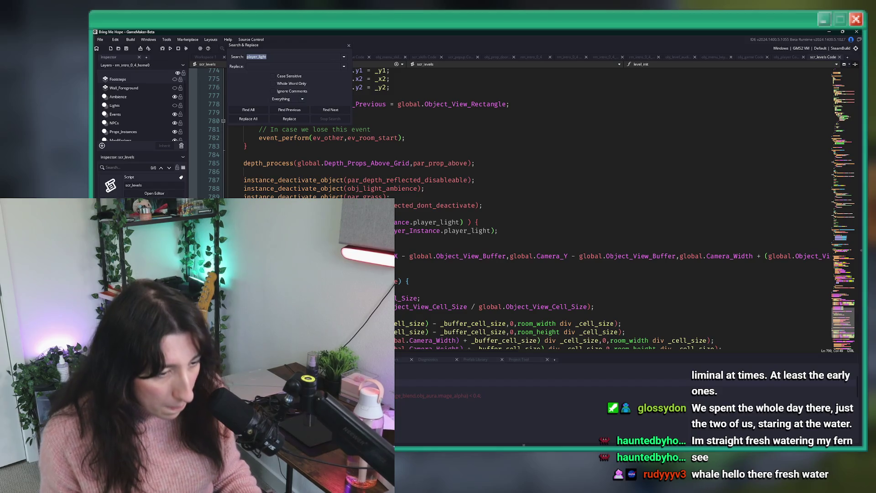
key(Return)
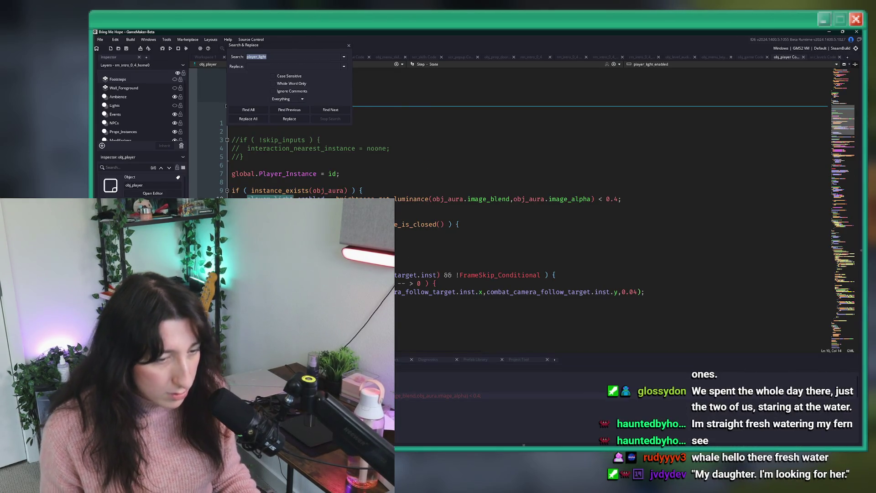
click(348, 46)
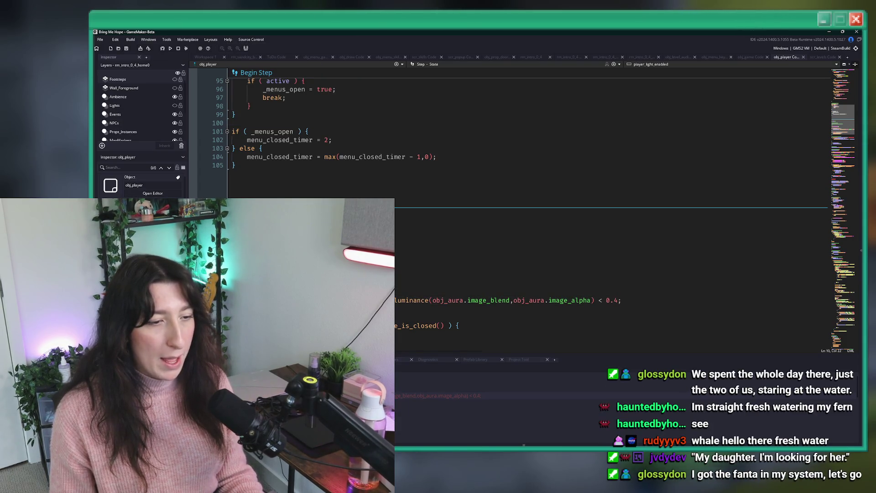
scroll(525, 205, down, 4)
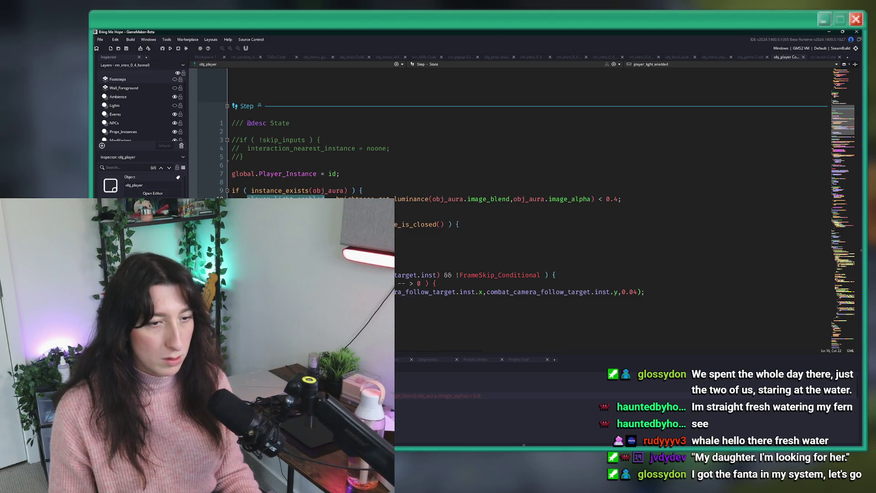
scroll(524, 205, down, 2)
scroll(525, 205, down, 2)
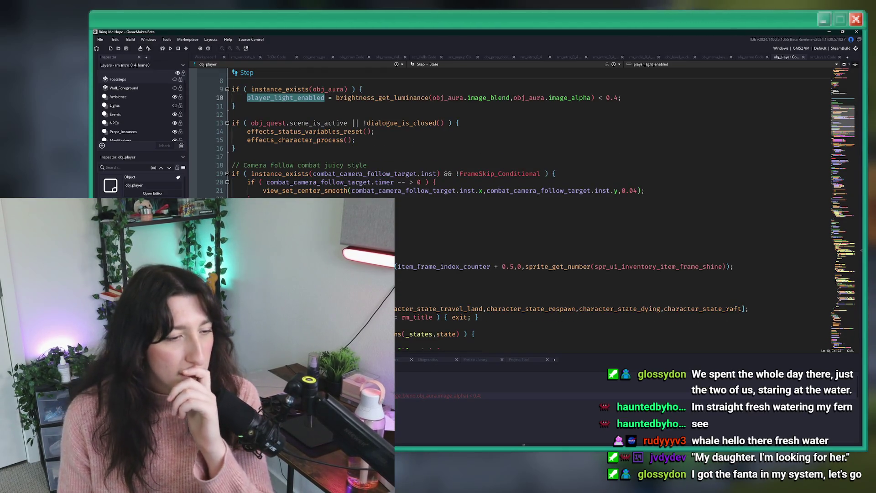
key(alt+Tab)
click(308, 139)
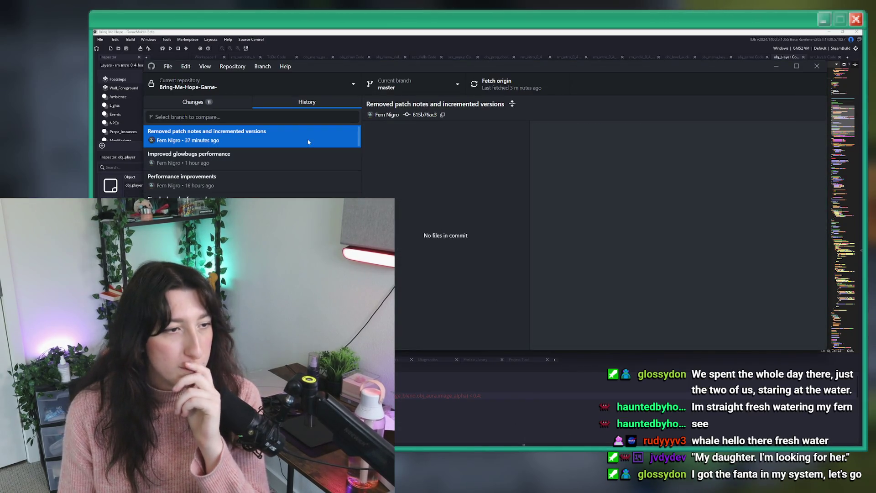
View the uncommitted diffs for Create_0, Step_2, door Step_0 and scr_levels.gml, then return to History
click(236, 108)
click(266, 144)
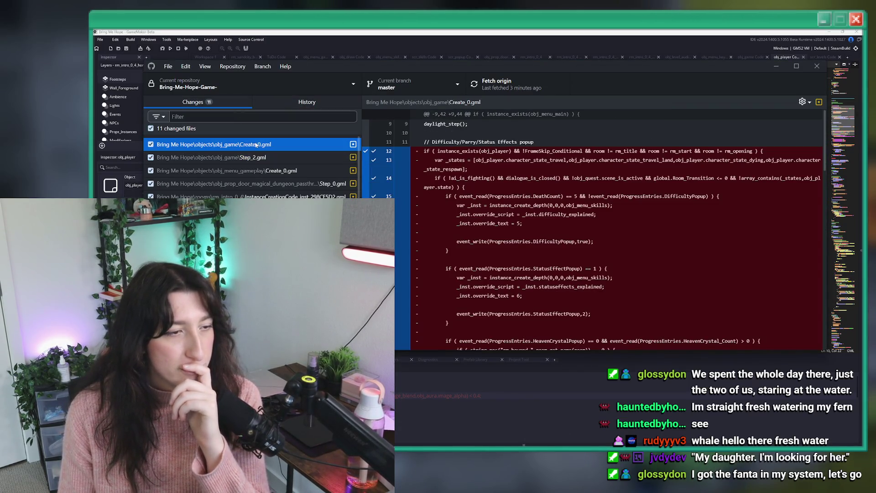
click(270, 157)
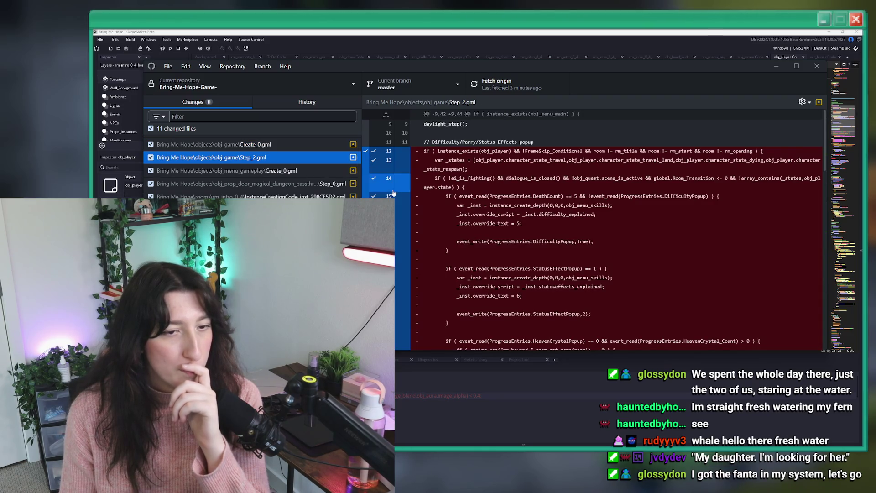
click(279, 173)
click(279, 184)
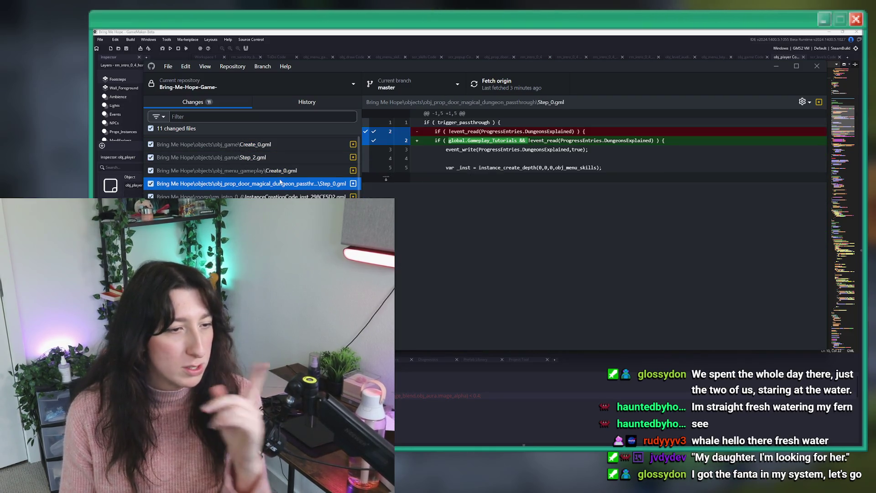
click(274, 209)
key(Down)
key(Down)
key(Up)
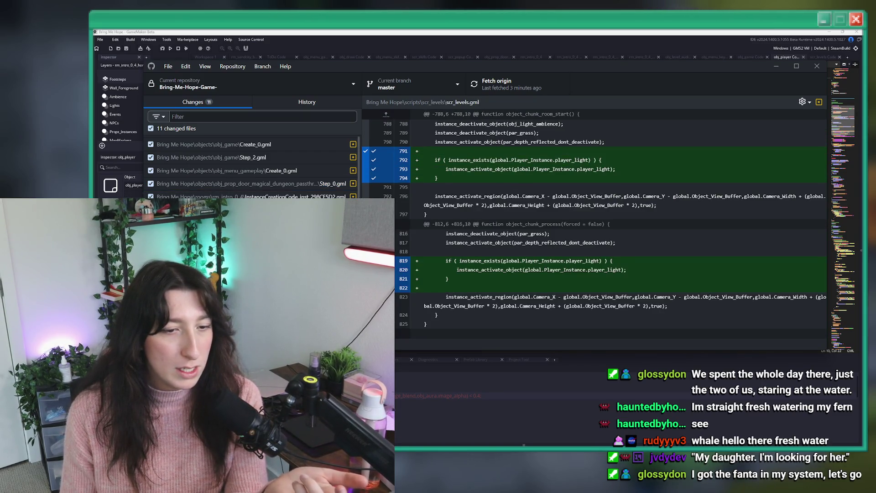
click(299, 186)
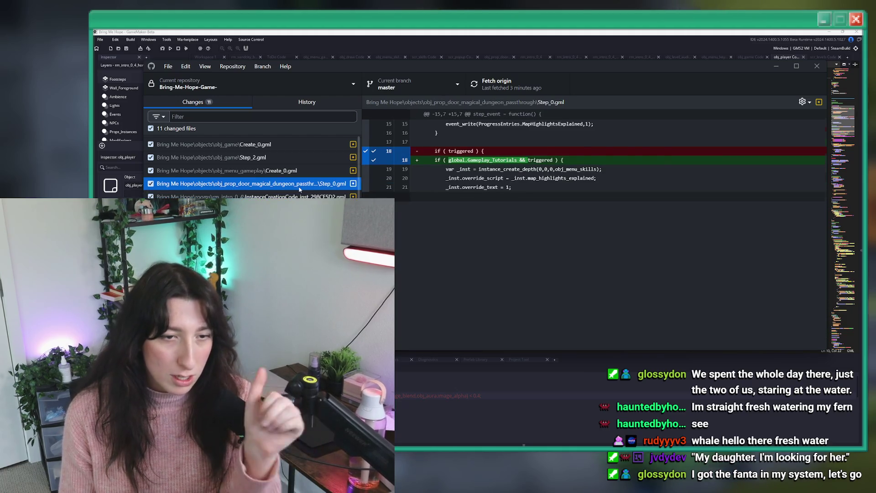
click(306, 102)
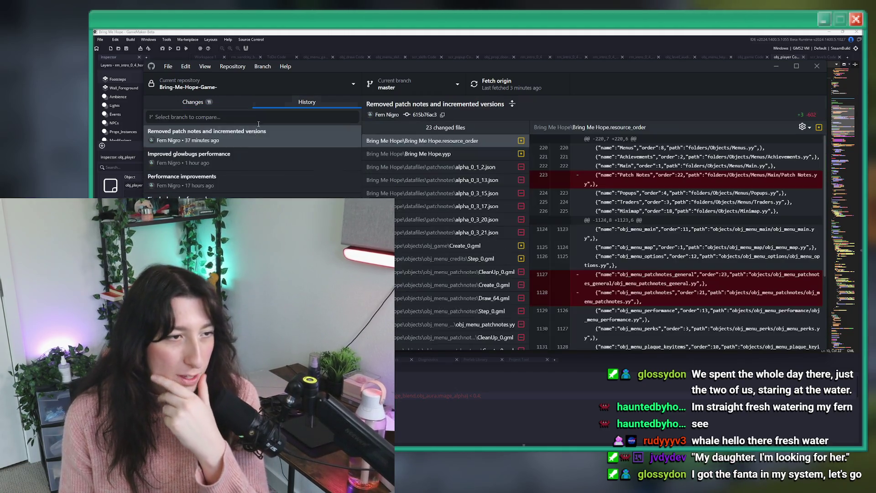
Browse older commits' diffs, from Improved glowbugs performance to We built more stuff, then return to line 14 in GameMaker
click(205, 179)
click(421, 155)
key(Down)
key(Down)
key(Down)
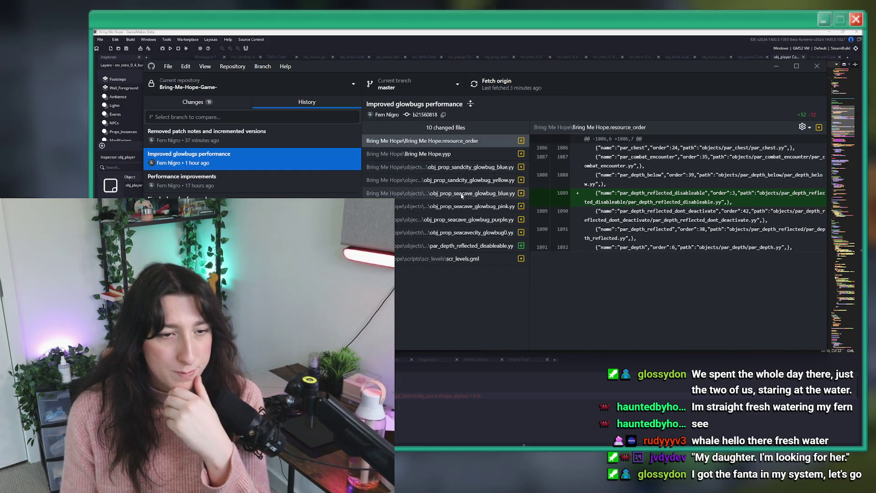
click(456, 259)
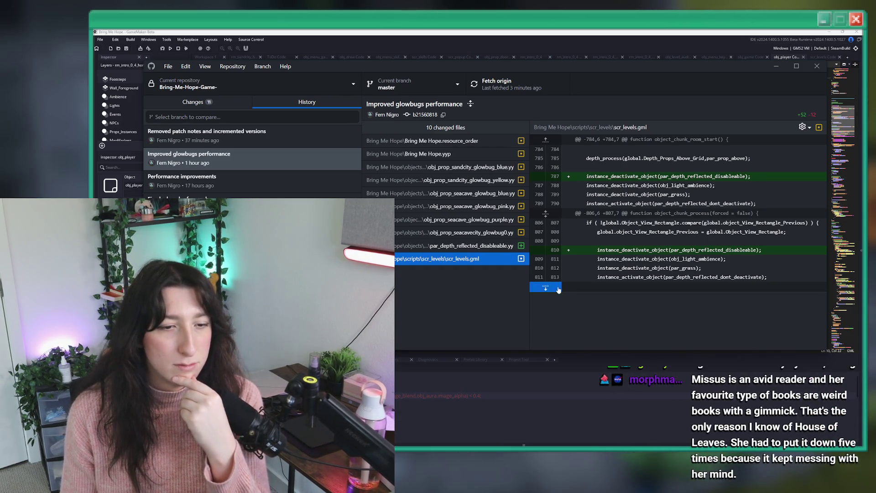
click(228, 203)
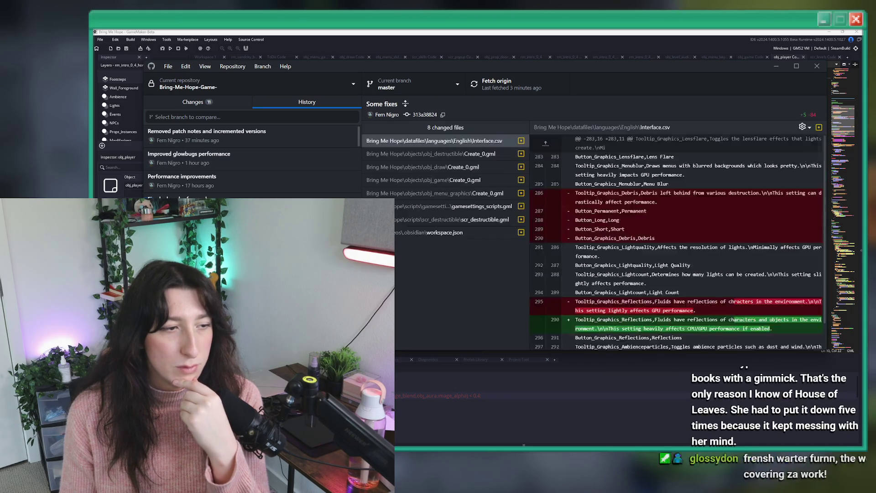
click(228, 222)
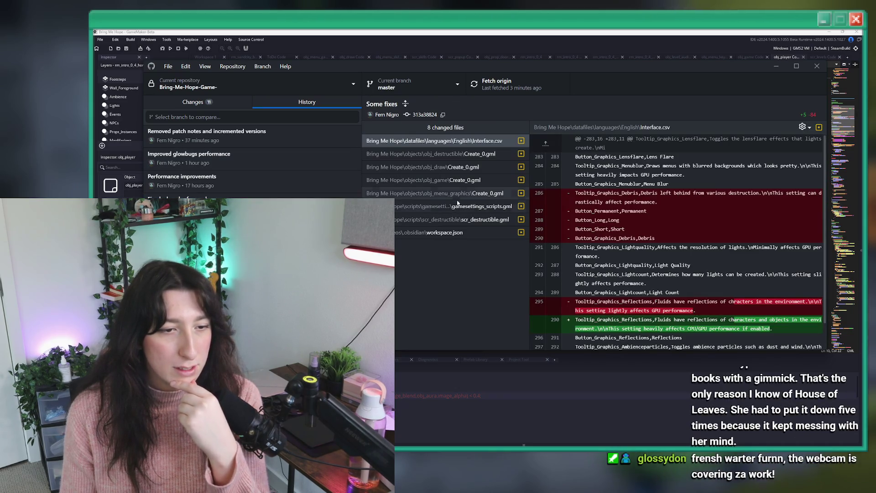
key(Down)
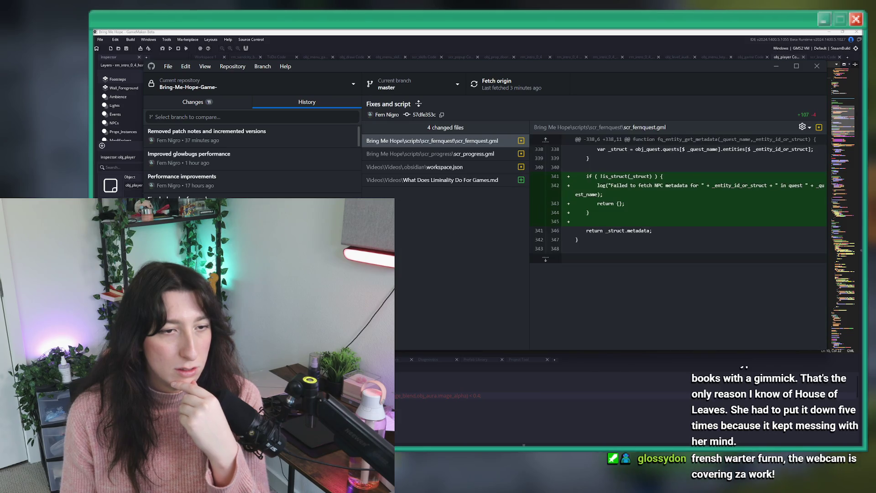
key(Down)
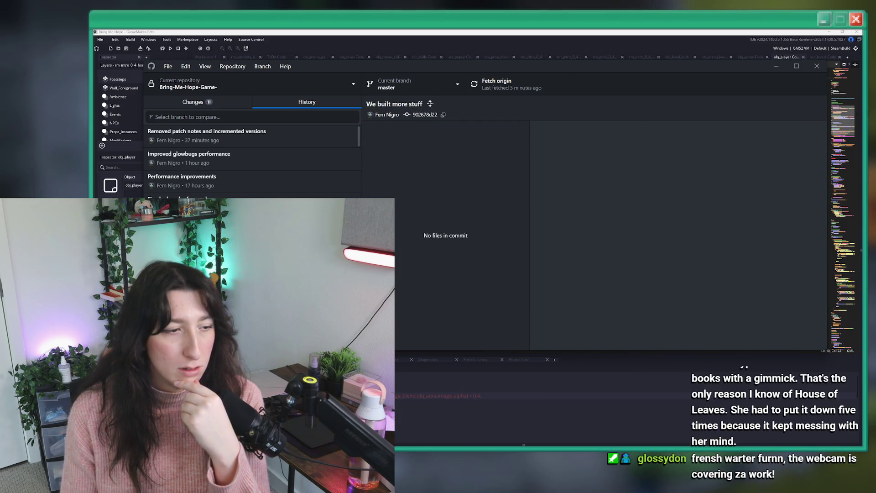
click(457, 167)
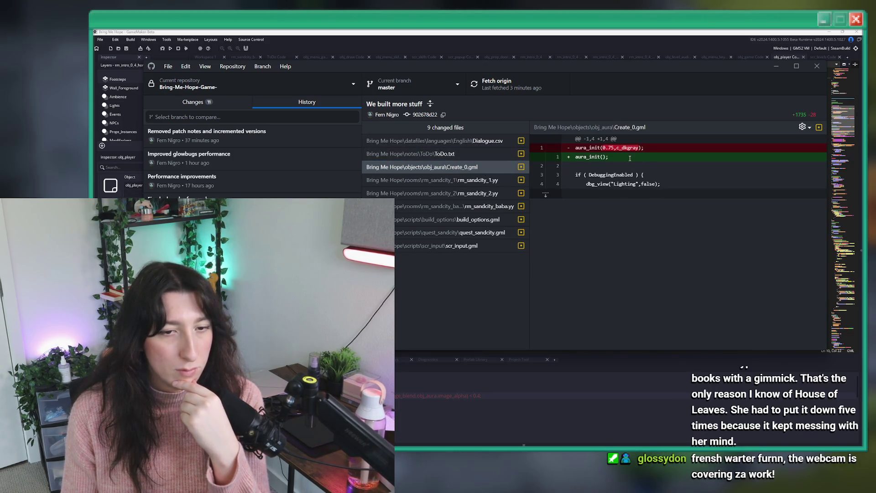
click(612, 31)
click(433, 131)
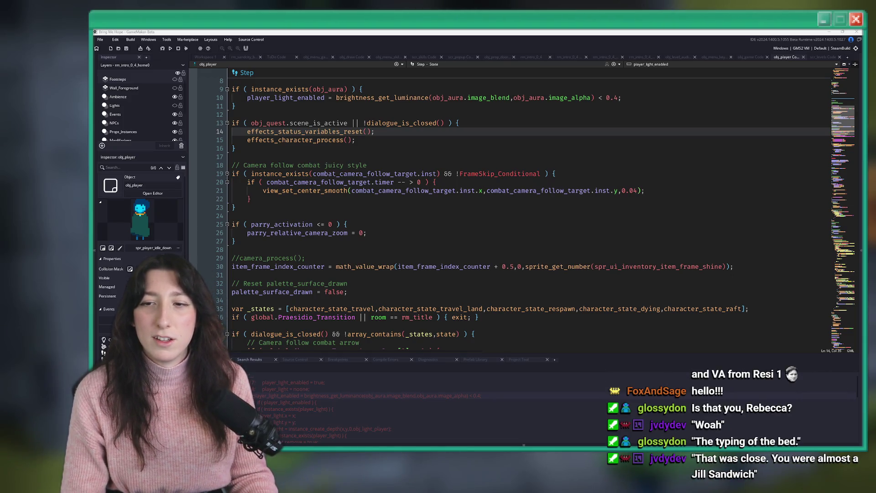
Switch to the browser's YouTube home page and focus its search box
key(alt+Tab)
click(417, 56)
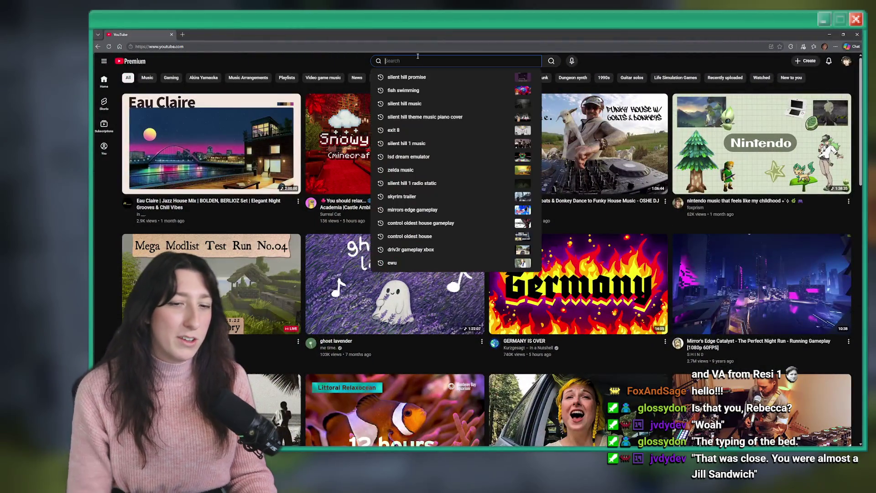
Search YouTube for 'house of the dead 2 voice acting' and open the Goldman 'Best Of' clip
text(house of the dead 2)
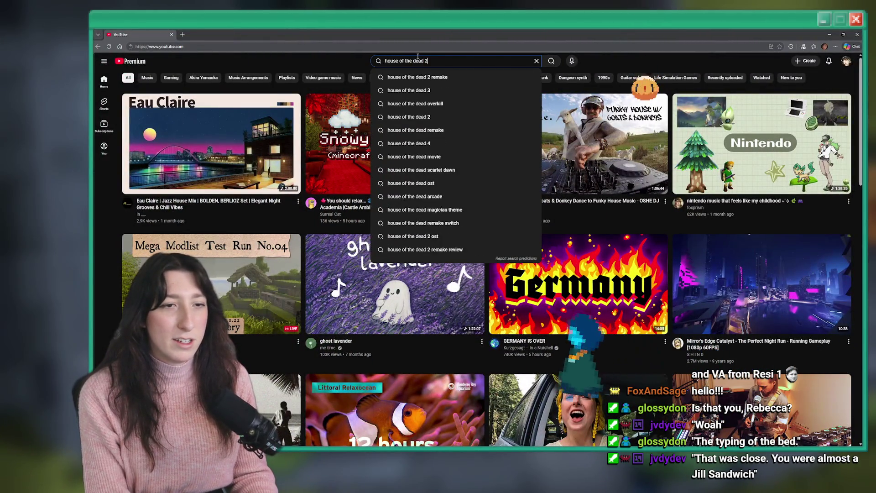
text( voice acting)
key(Return)
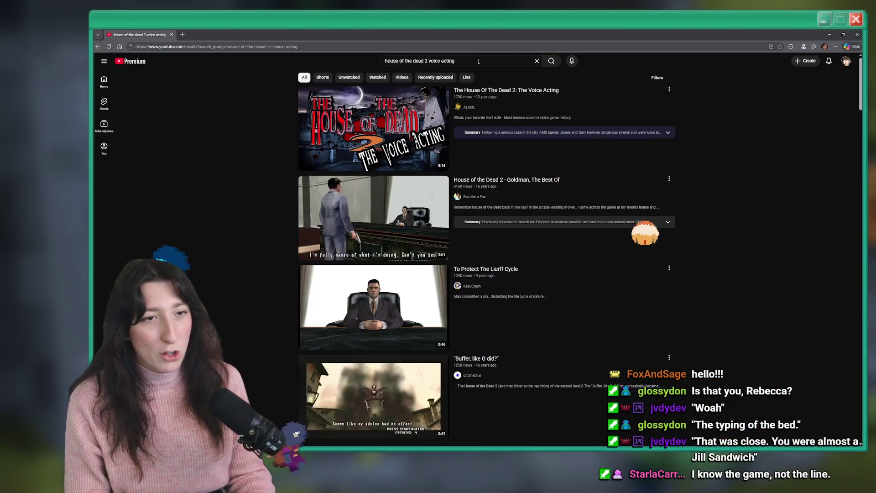
click(418, 55)
click(395, 219)
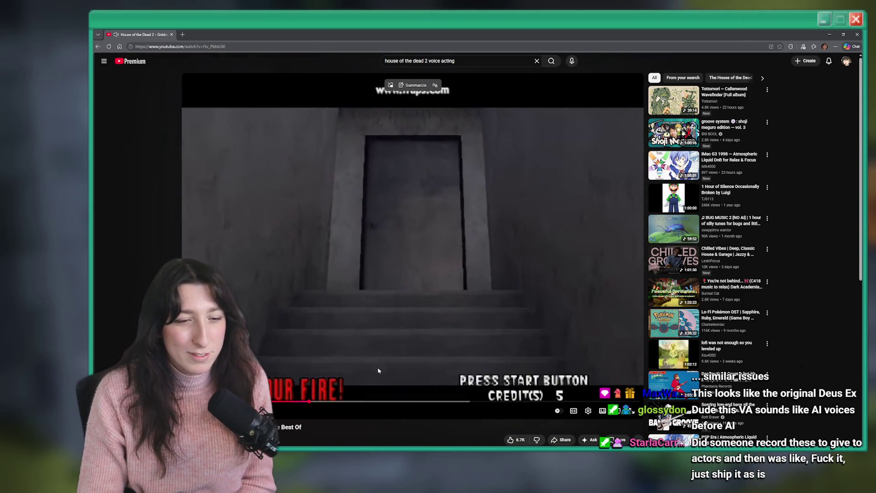
Skip ahead to the office scene, then pause as the man stands up
drag(323, 403, 334, 408)
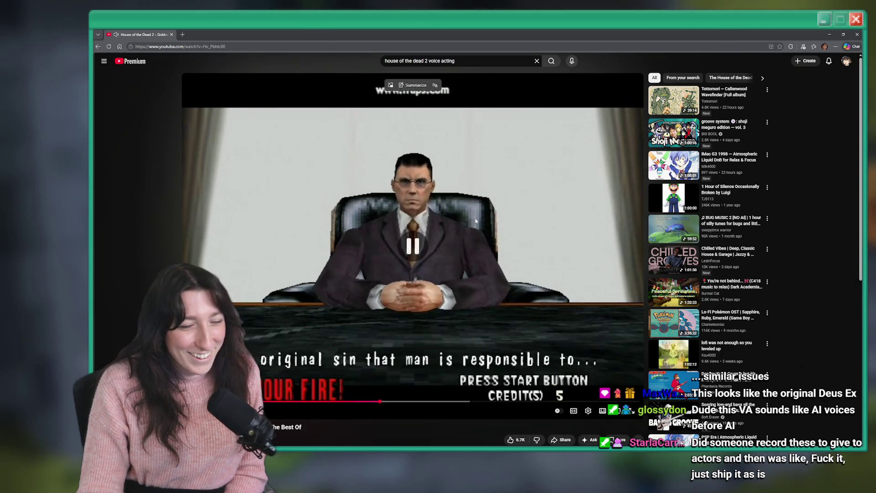
key(space)
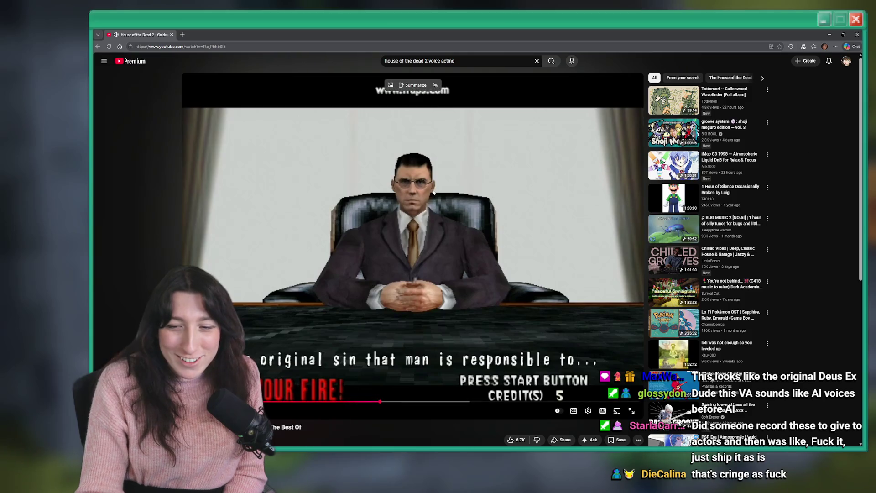
click(427, 222)
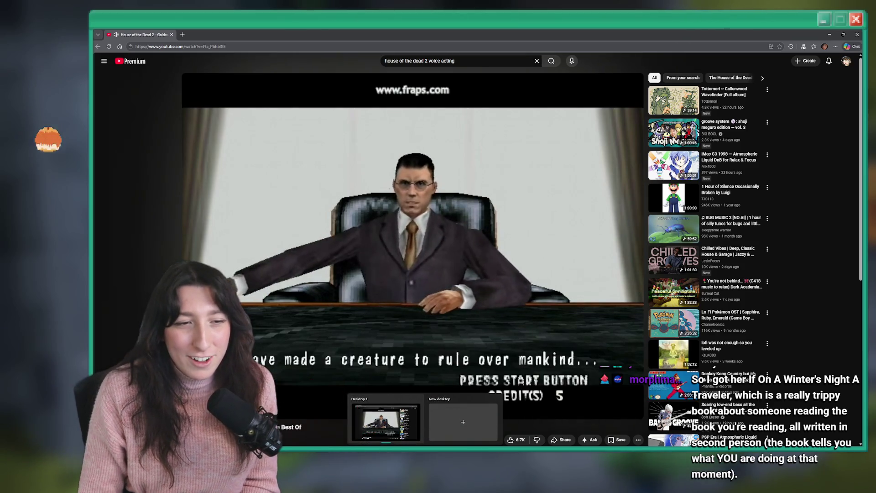
key(space)
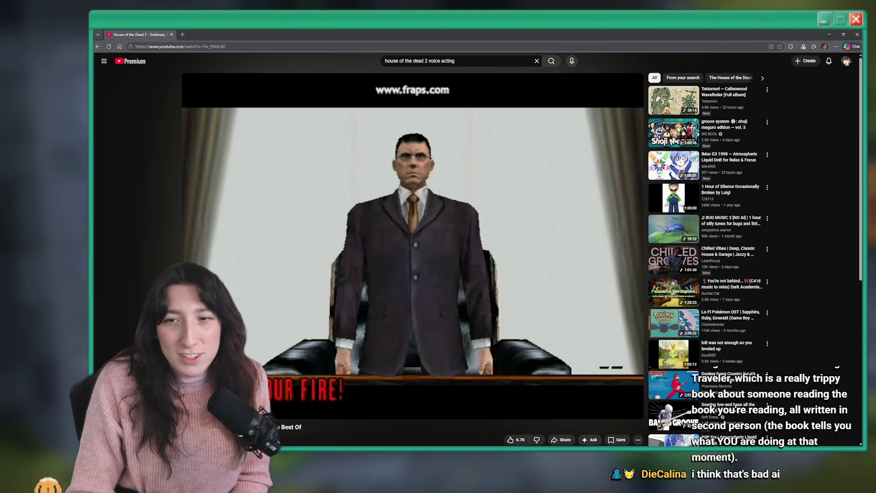
scroll(576, 188, down, 3)
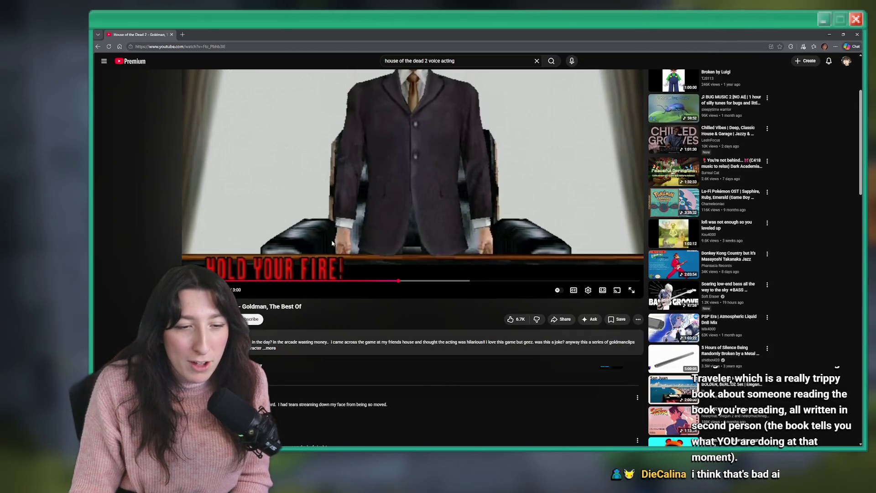
scroll(321, 276, up, 3)
Check the 'house of the dead 2 release date' (November 1998) in a new tab, then close it
click(182, 34)
text(house of the dead 2 release date)
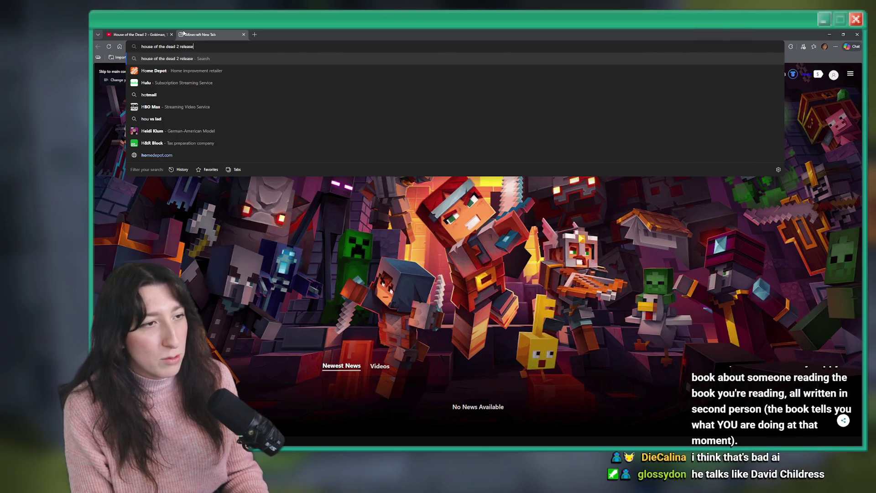
key(Return)
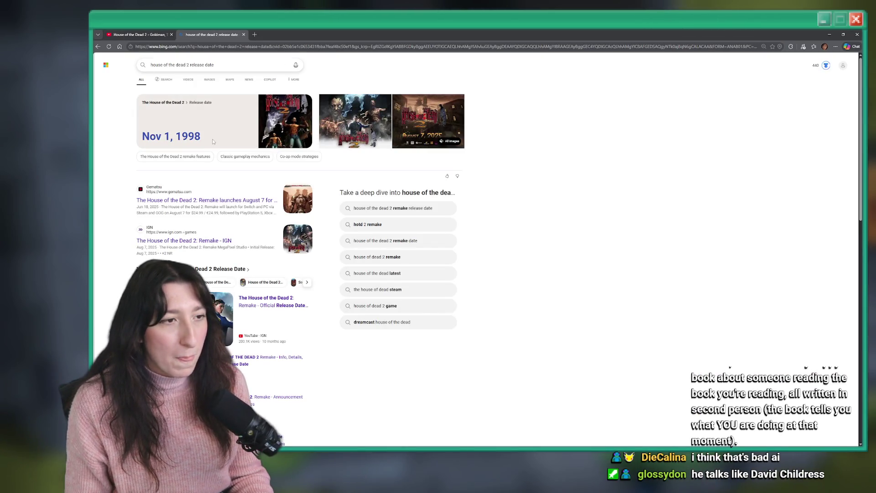
click(244, 35)
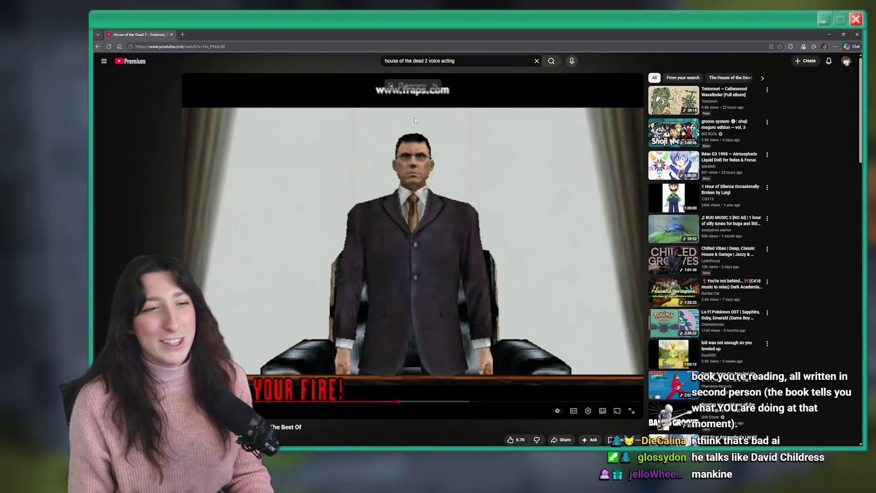
Skip the Goldman clip to near its end, then return to GameMaker's obj_player Step code
click(433, 203)
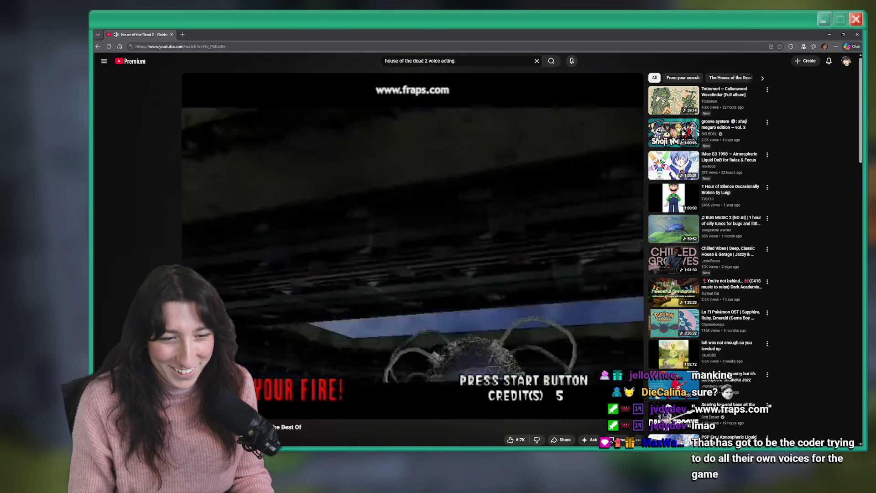
drag(449, 402, 448, 402)
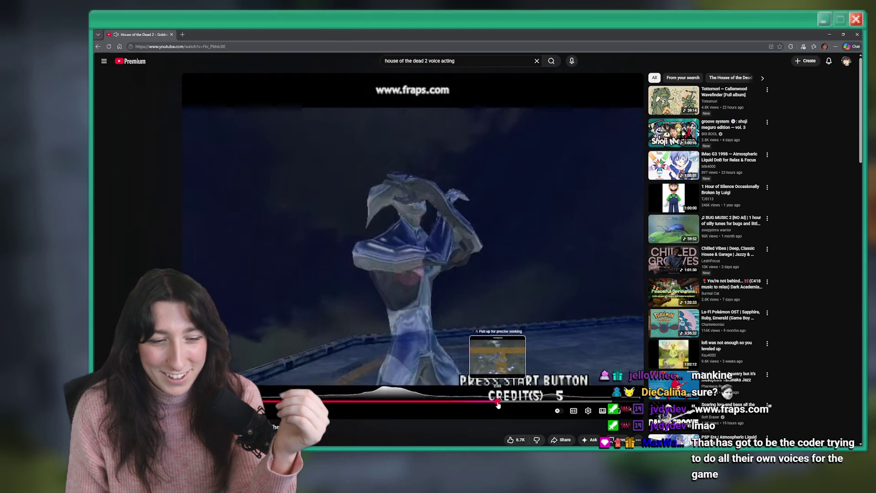
click(499, 401)
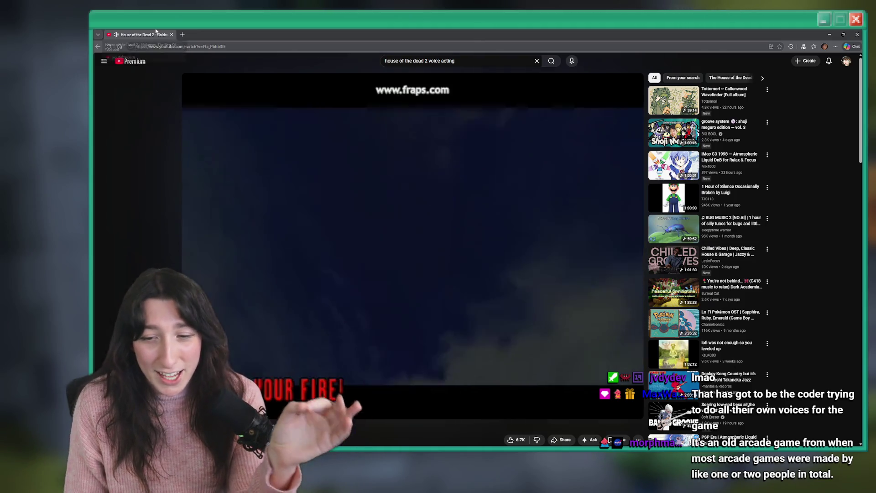
key(alt+Tab)
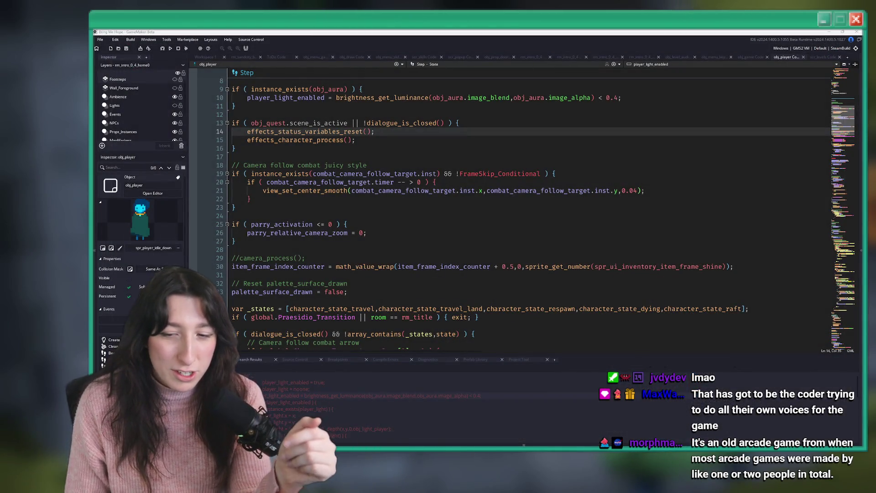
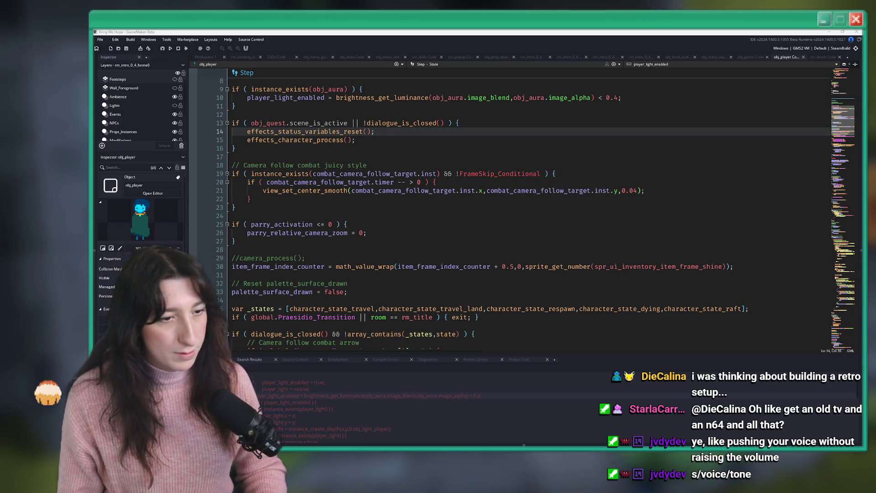
Move to the top of obj_player's Step code, onto empty line 12
click(458, 173)
key(Up)
key(Up)
key(Up)
scroll(458, 173, up, 2)
click(457, 166)
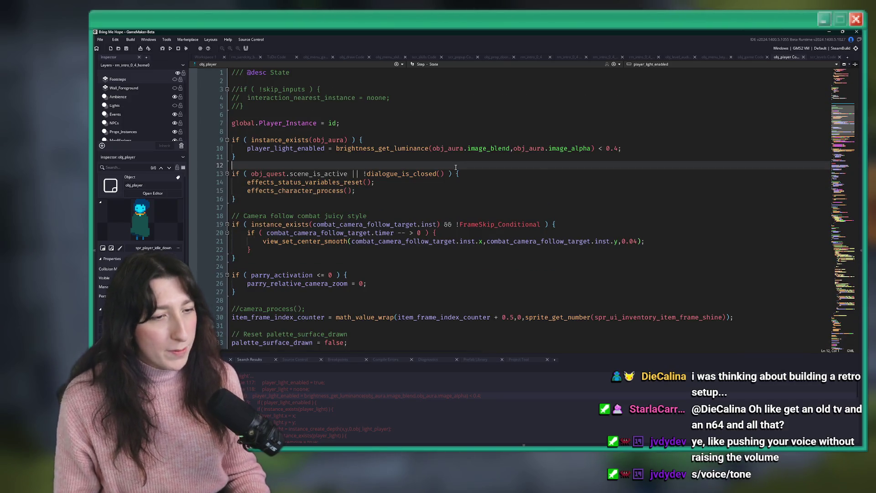
scroll(479, 146, up, 2)
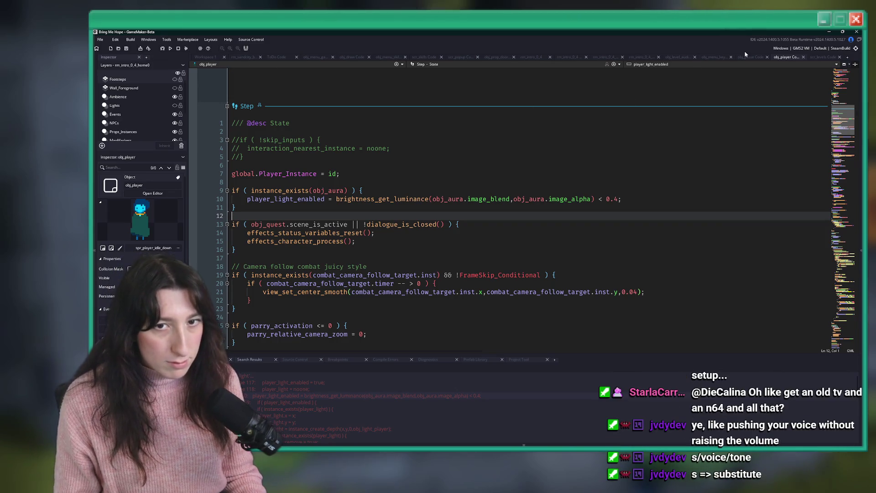
Paste the copied code into the scr_levels script and save it
click(821, 56)
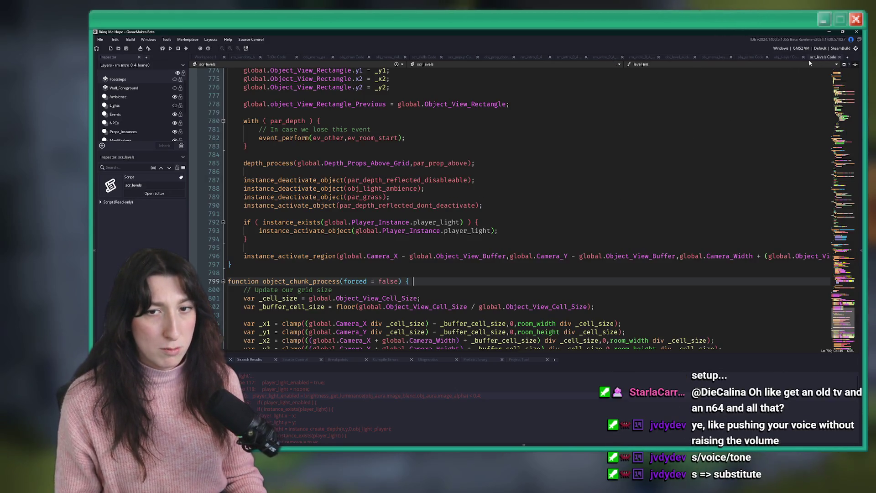
text(global.Player_Instance.)
key(ctrl+s)
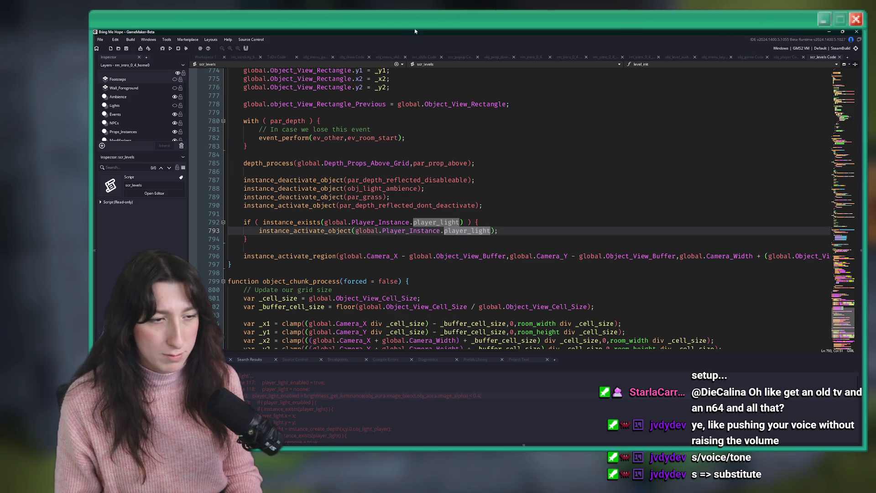
Comment out the obj_light_ambience deactivation on line 815 with // and run a test build
drag(484, 205, 239, 179)
click(239, 188)
scroll(256, 228, down, 10)
scroll(256, 232, up, 2)
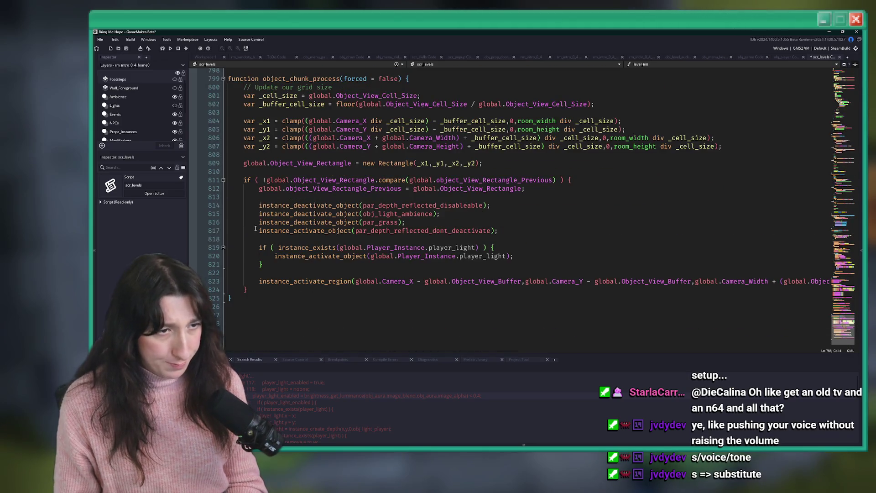
drag(256, 232, 259, 205)
click(259, 214)
text(//)
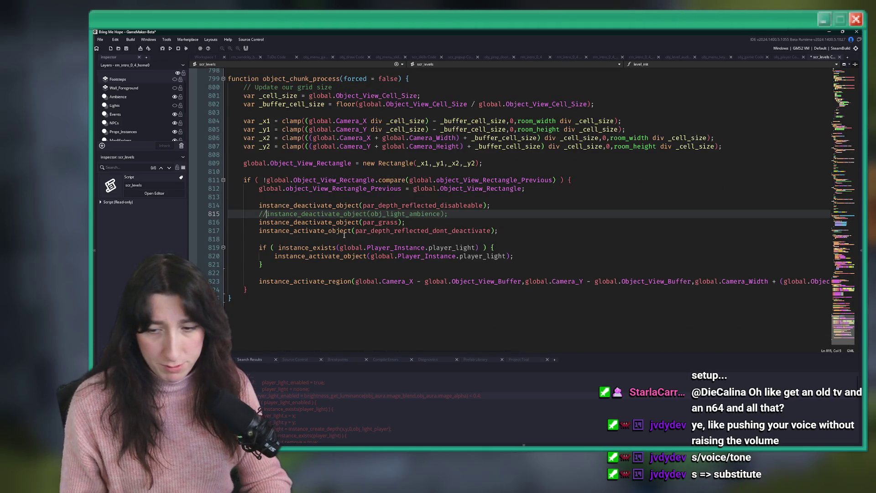
key(F5)
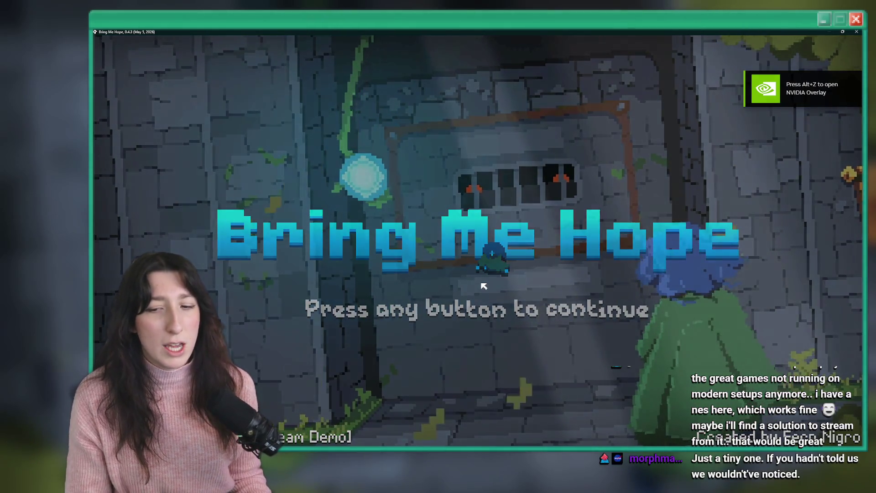
Start Story mode and walk the character through Sea Cave City and up through the doorway
key(Return)
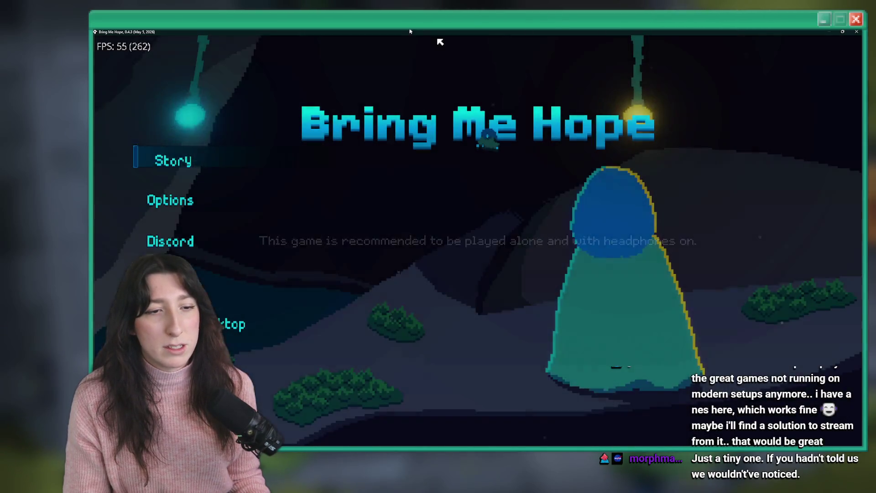
click(209, 161)
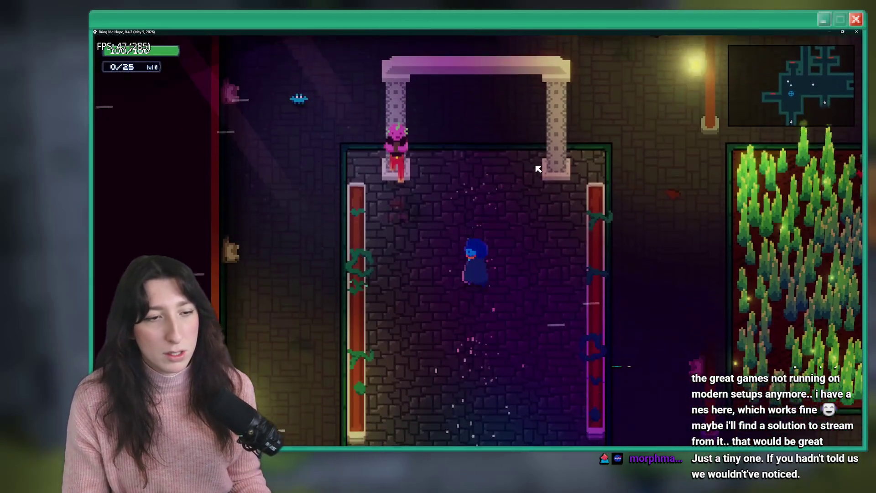
key(s)
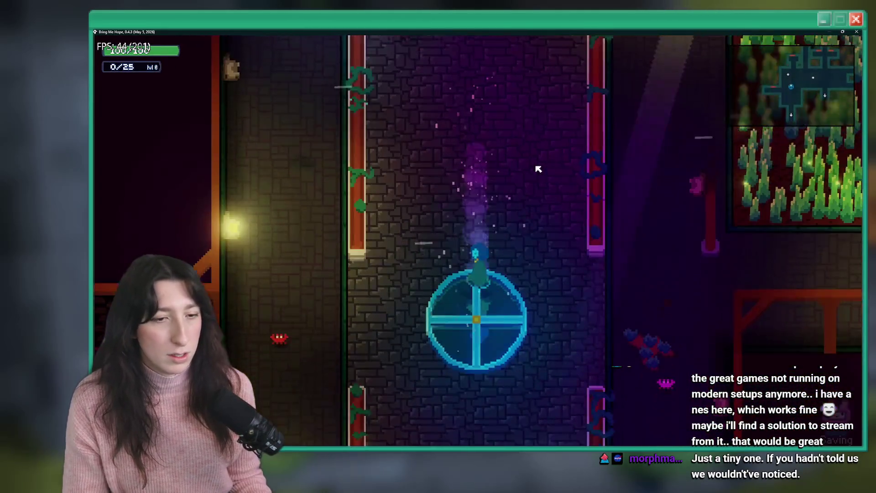
key(a)
key(w)
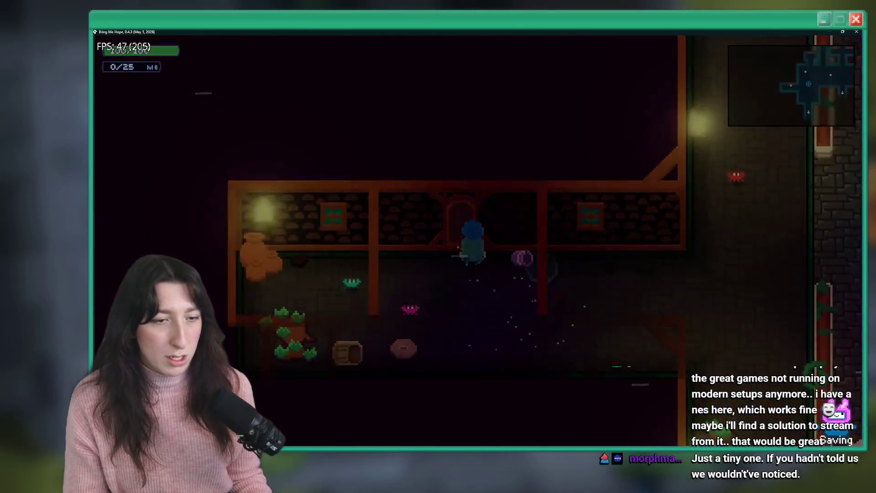
Walk left and right inside Bobby's House, close the game, and start removing the // on line 815
key(a)
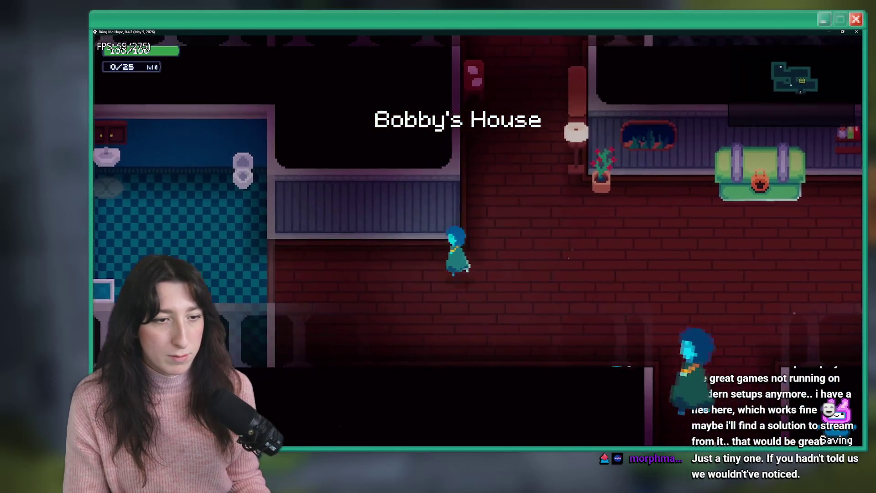
key(d)
key(Escape)
key(Delete)
key(Delete)
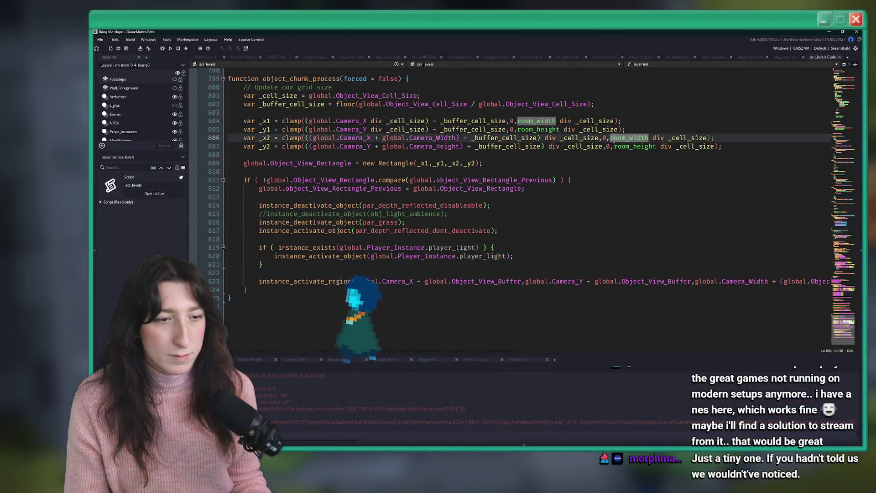
Finish restoring the deactivation line 815 in scr_levels and return to the room workspace
click(512, 213)
scroll(479, 183, up, 4)
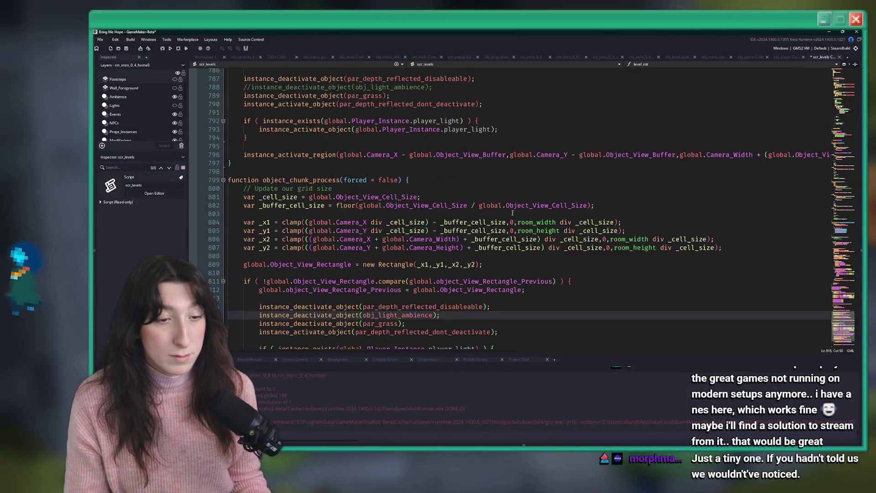
click(219, 56)
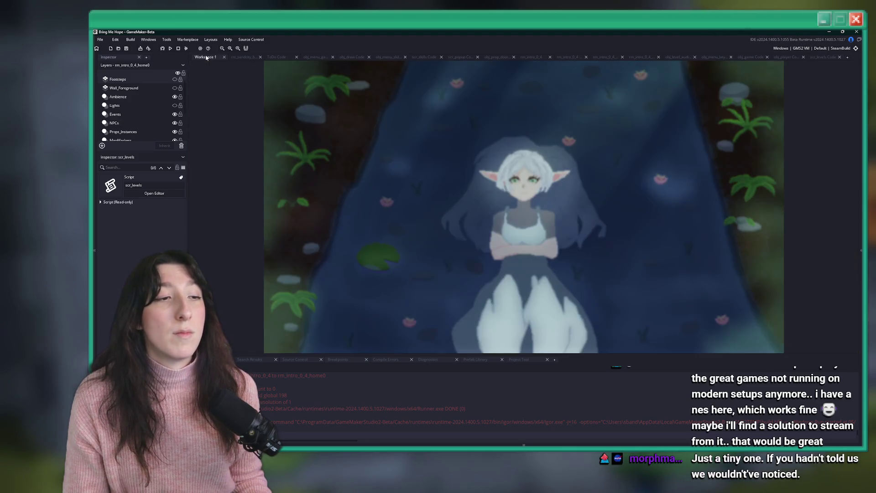
Open obj_player's code via the asset search and look over the player_light_enabled lines
key(ctrl+t)
text(ob)
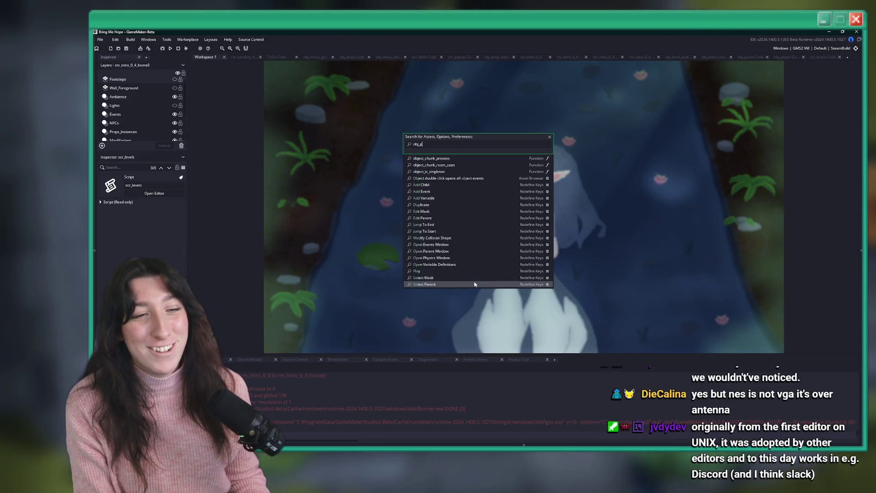
text(j_p)
key(Down)
key(Down)
key(Return)
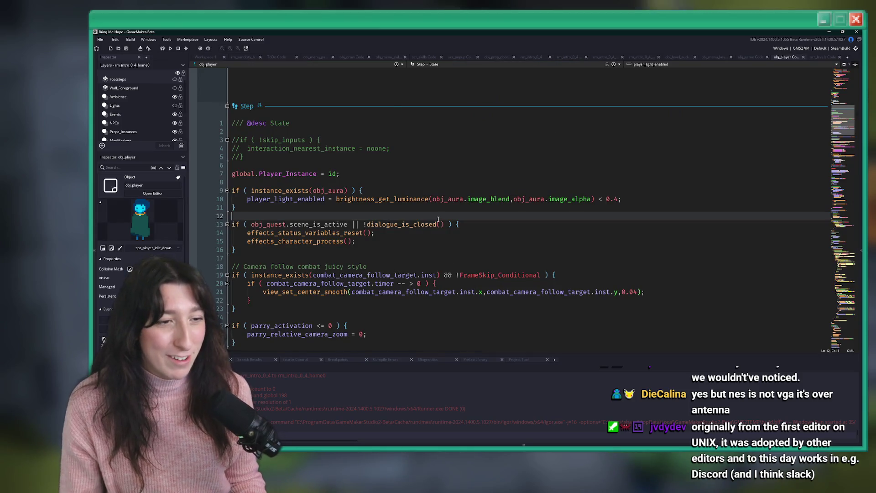
scroll(348, 201, up, 2)
double_click(301, 250)
mouse_move(353, 292)
mouse_down()
mouse_move(301, 73)
mouse_move(268, 31)
mouse_up()
click(282, 141)
scroll(456, 182, up, 12)
Jump to obj_player's Create event and search it for 'light'
click(452, 64)
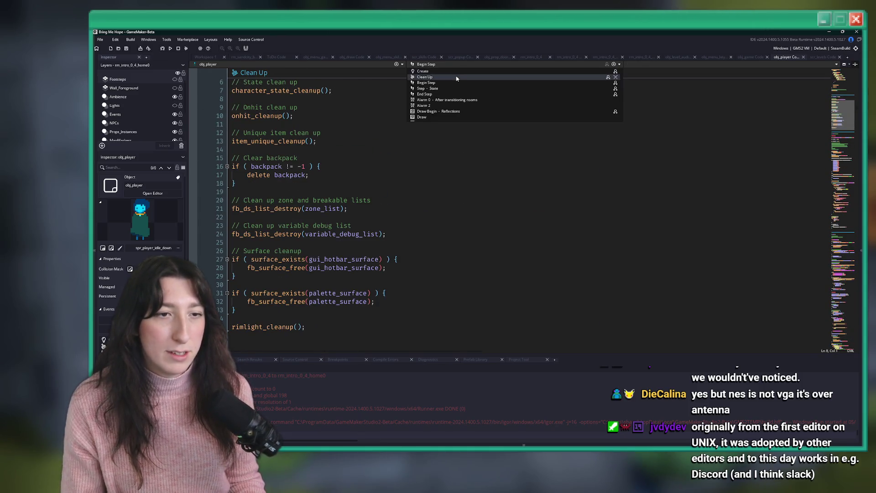
click(454, 72)
key(ctrl+f)
text(light)
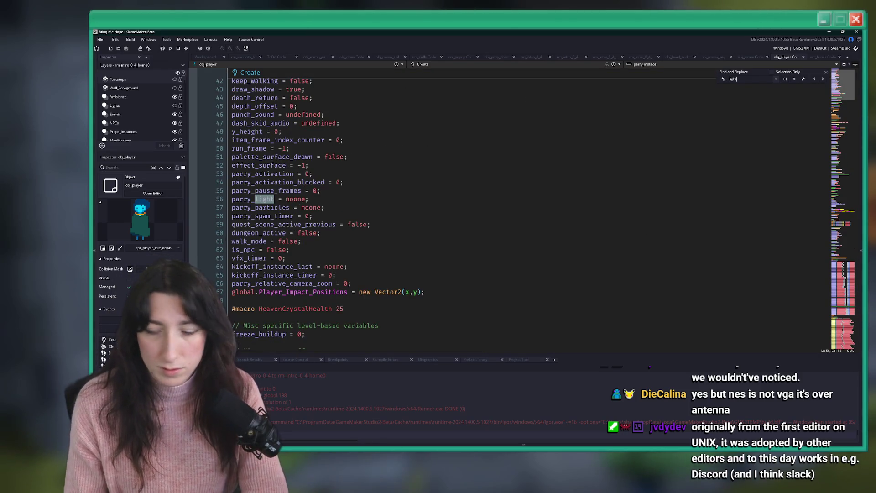
Jump to the first 'light' match and scroll down through the Create code from line 118
key(Return)
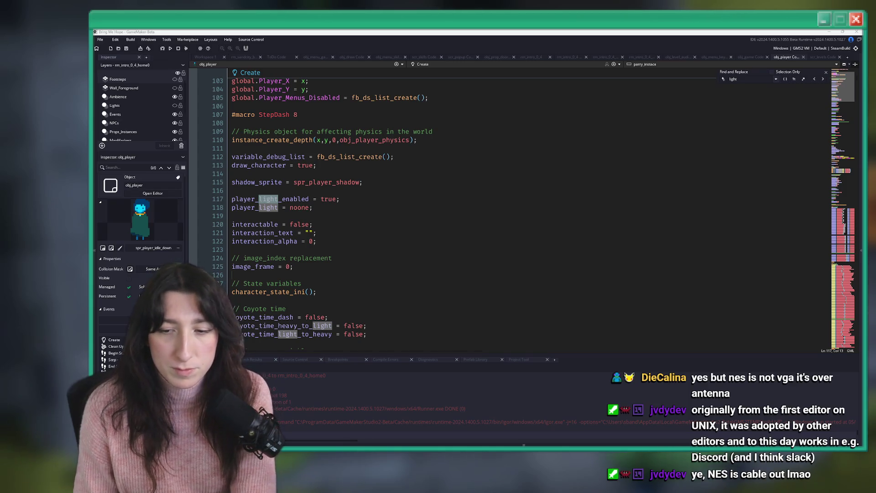
click(456, 207)
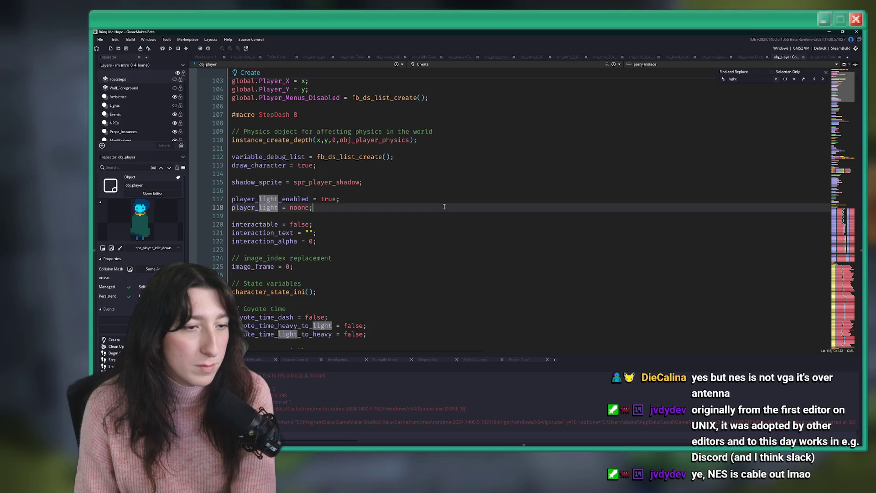
scroll(438, 228, down, 20)
scroll(417, 243, down, 20)
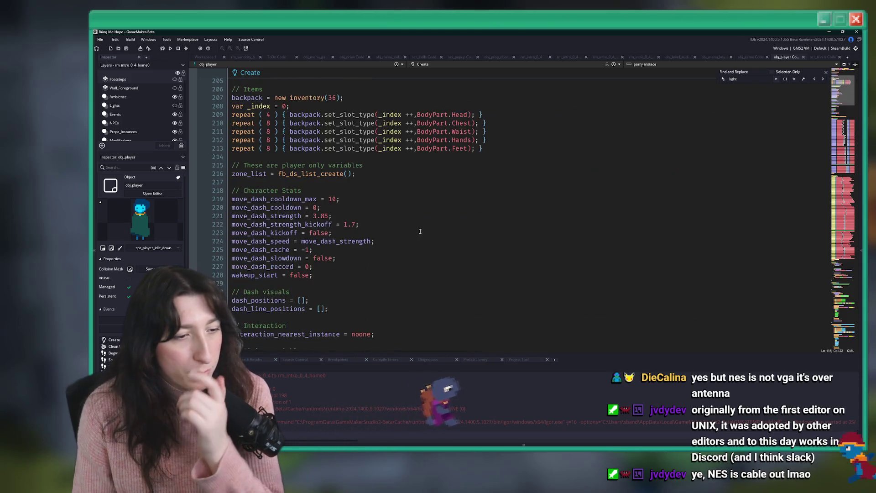
scroll(420, 233, down, 20)
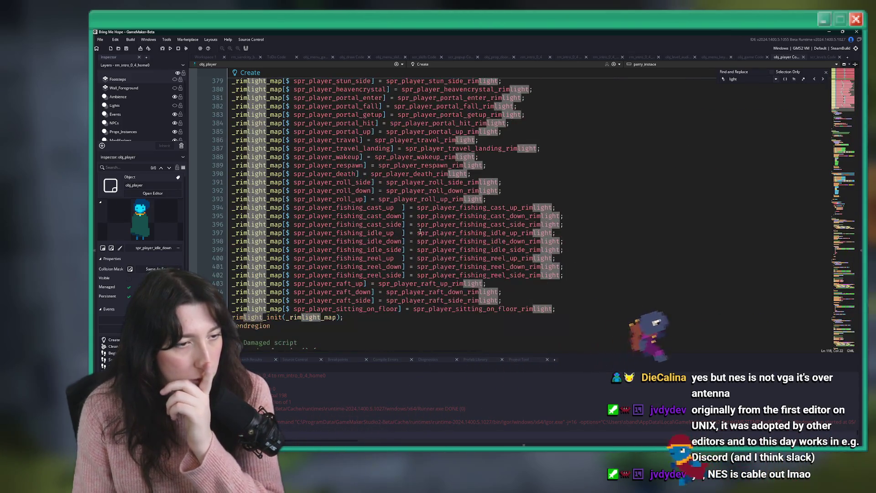
scroll(417, 228, down, 20)
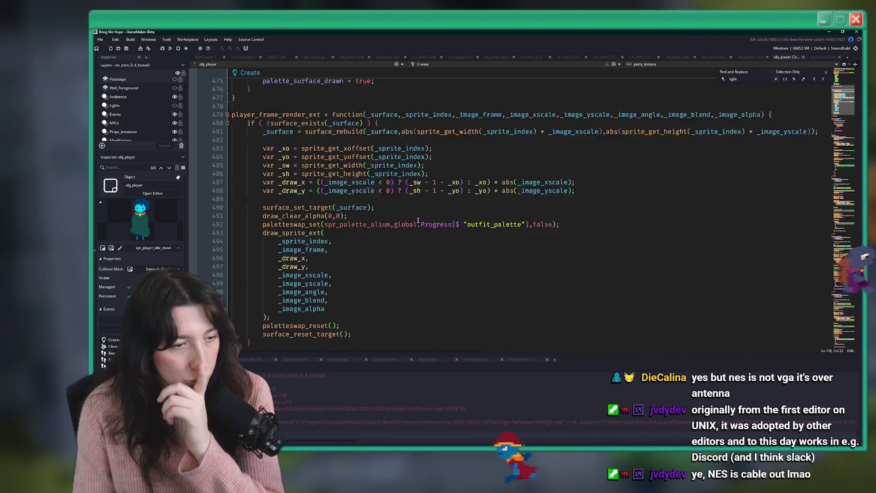
scroll(418, 210, down, 14)
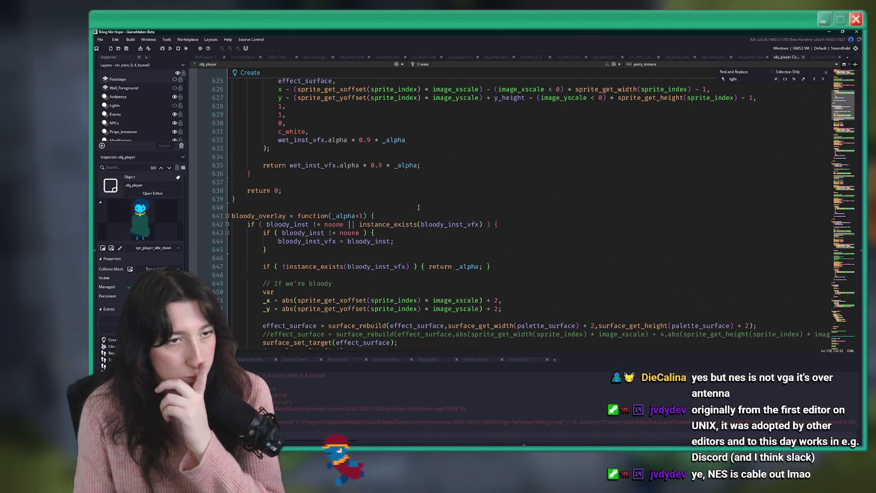
Step through the remaining 'light' matches in the Create event
click(823, 80)
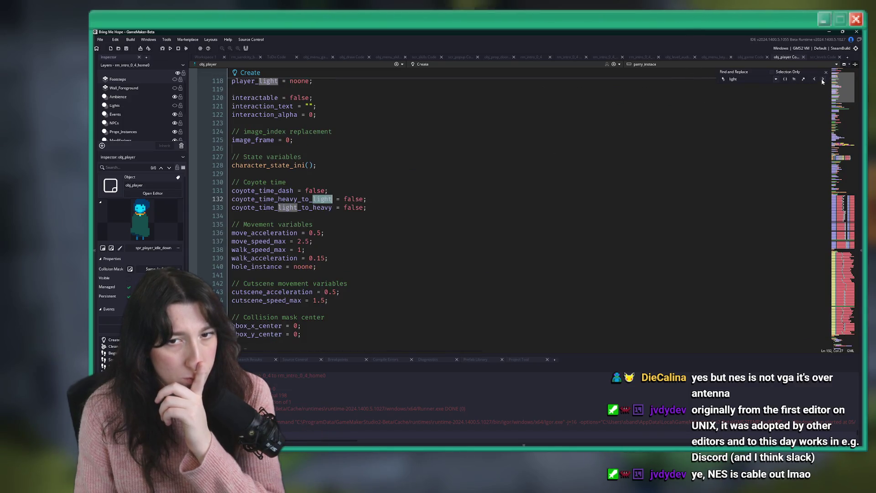
click(822, 81)
click(823, 80)
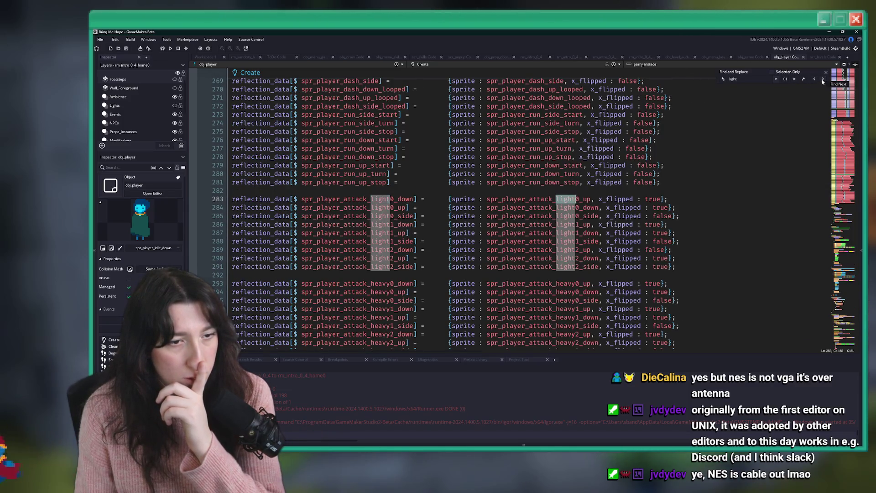
click(823, 80)
click(823, 80)
click(691, 217)
click(824, 79)
click(823, 80)
click(824, 80)
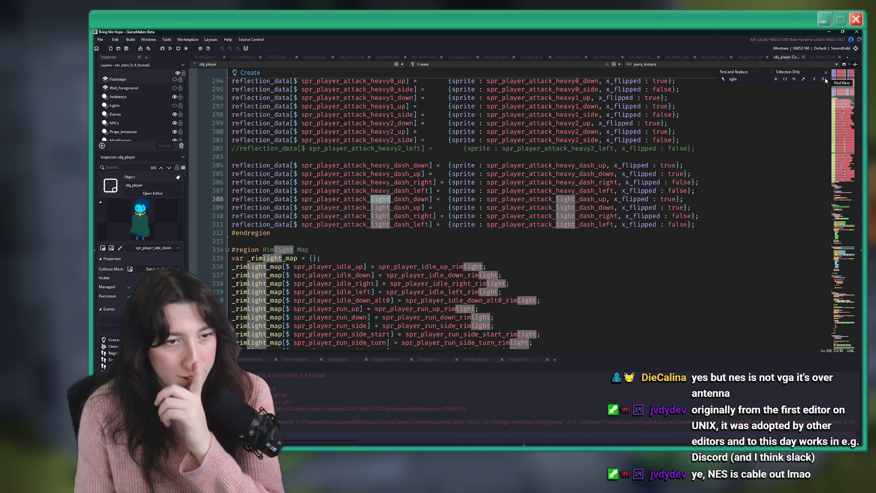
click(824, 80)
click(823, 80)
Carry the 'light' search into the Clean Up event's rimlight_cleanup() and on to Step
scroll(685, 214, down, 20)
click(609, 141)
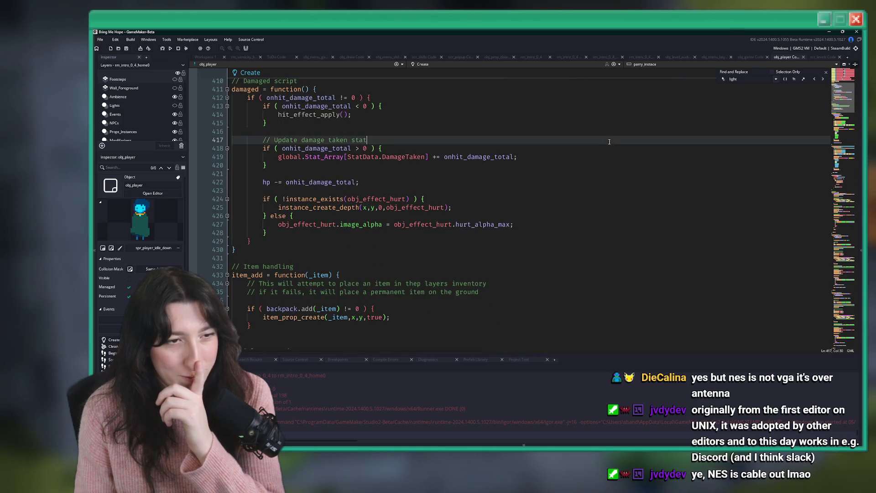
click(823, 80)
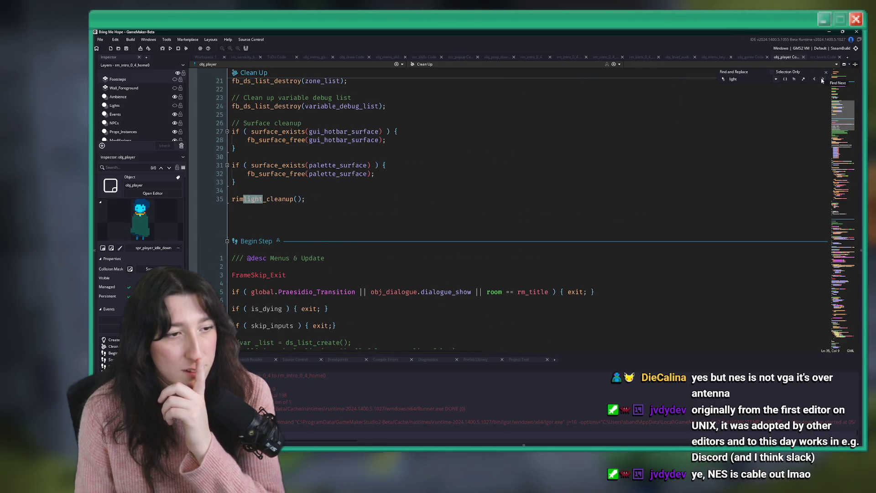
click(822, 80)
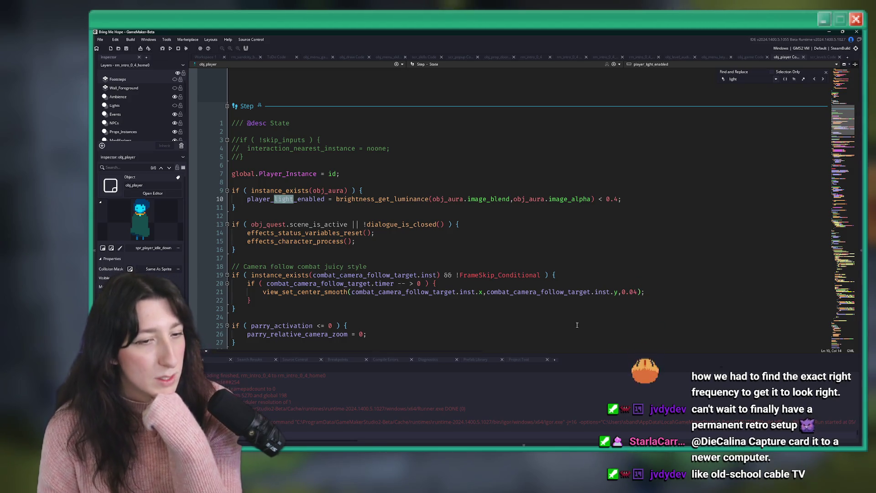
Step through the 'light' matches in obj_player's Step code
click(248, 199)
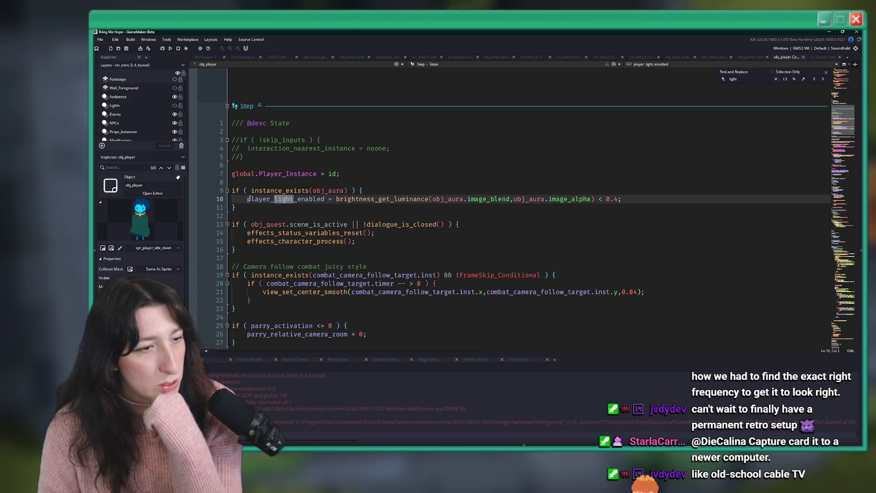
scroll(287, 195, down, 2)
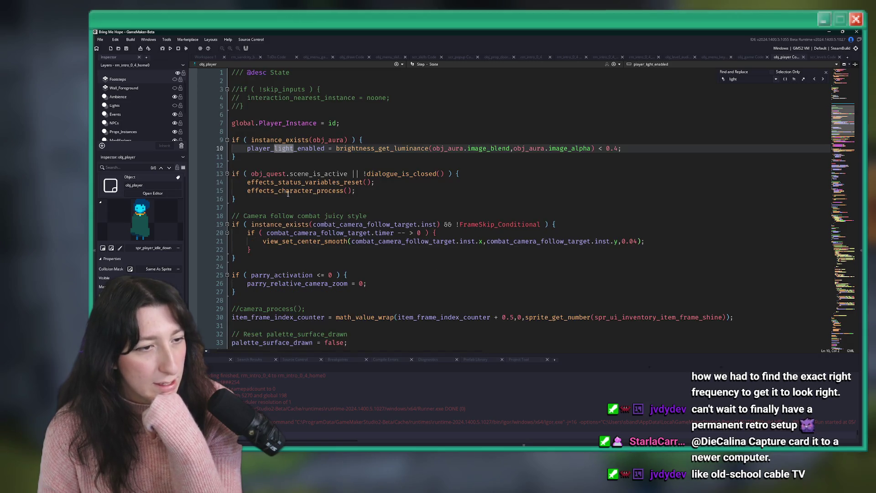
click(340, 241)
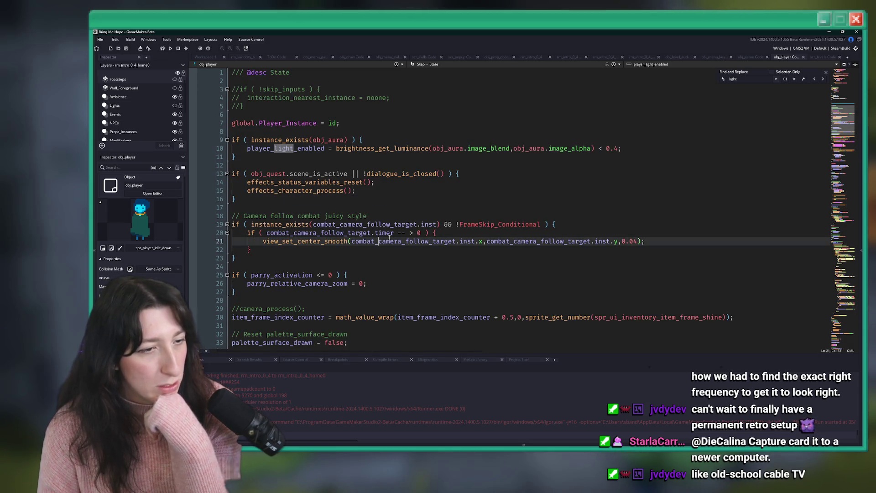
click(822, 80)
click(823, 81)
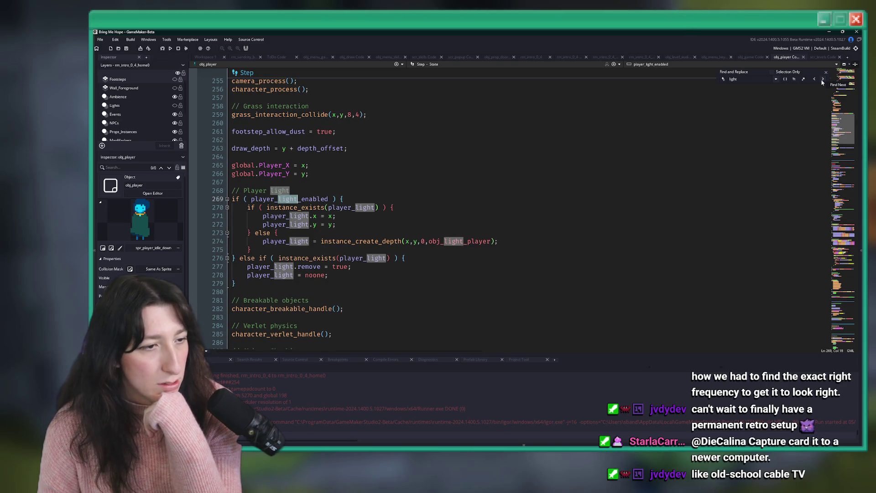
click(822, 80)
click(823, 80)
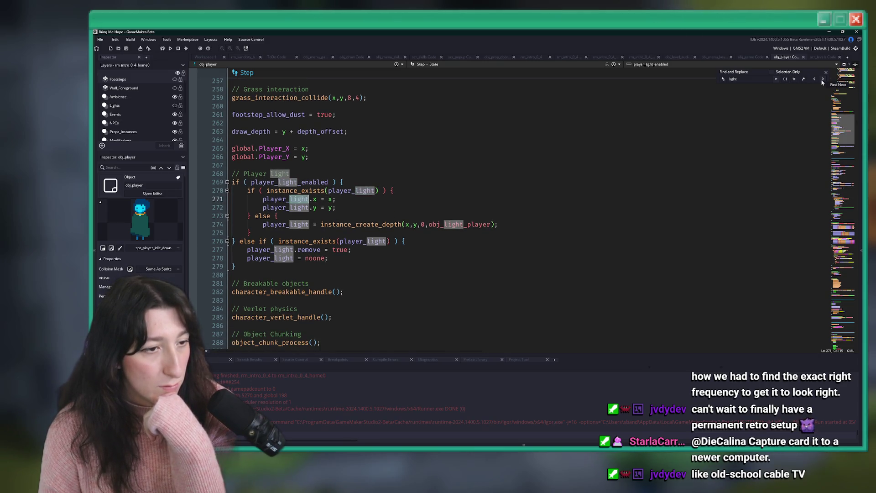
Reach the Player light block at line 274 and open obj_light_player from it
click(823, 81)
click(822, 80)
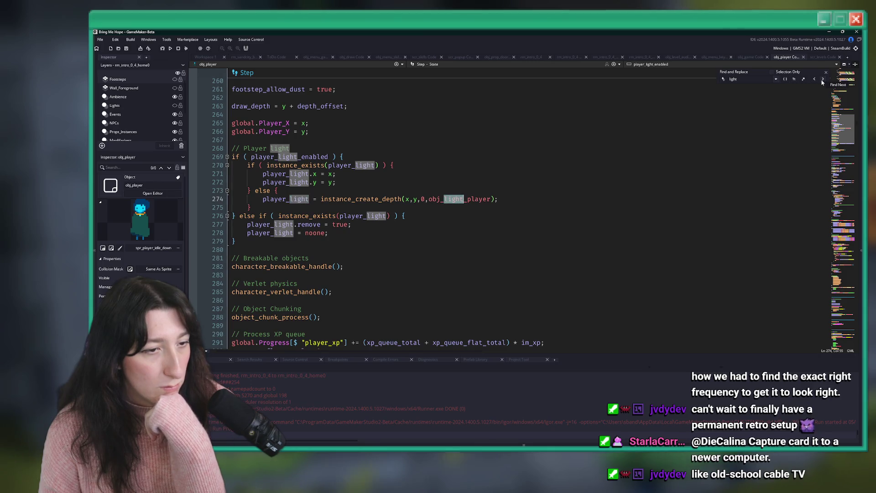
click(452, 199)
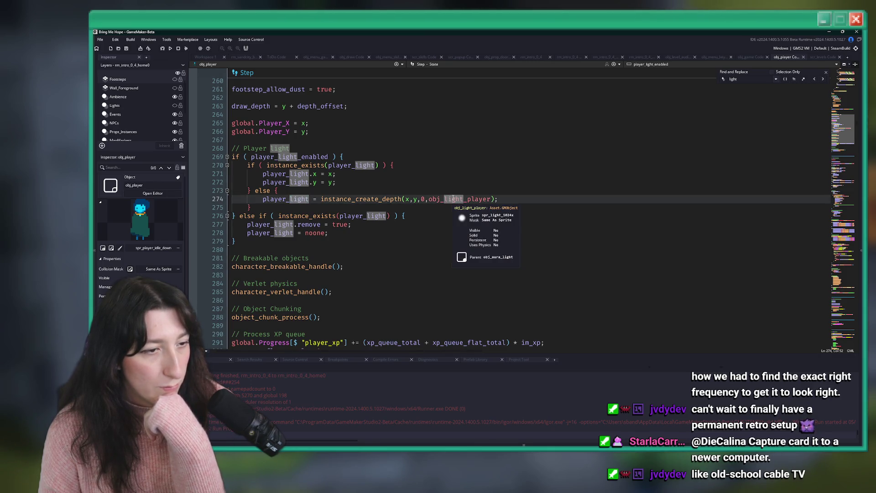
middle_click(452, 198)
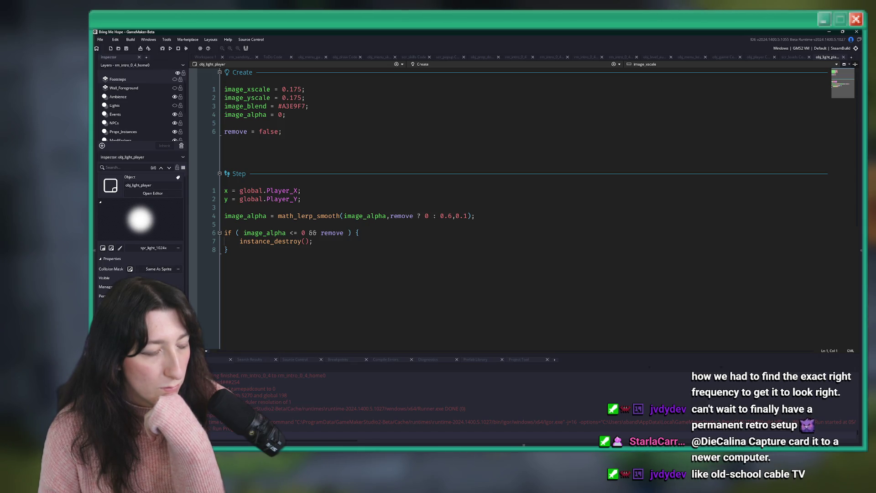
Open obj_aura_light and then par_light through the asset search
click(342, 242)
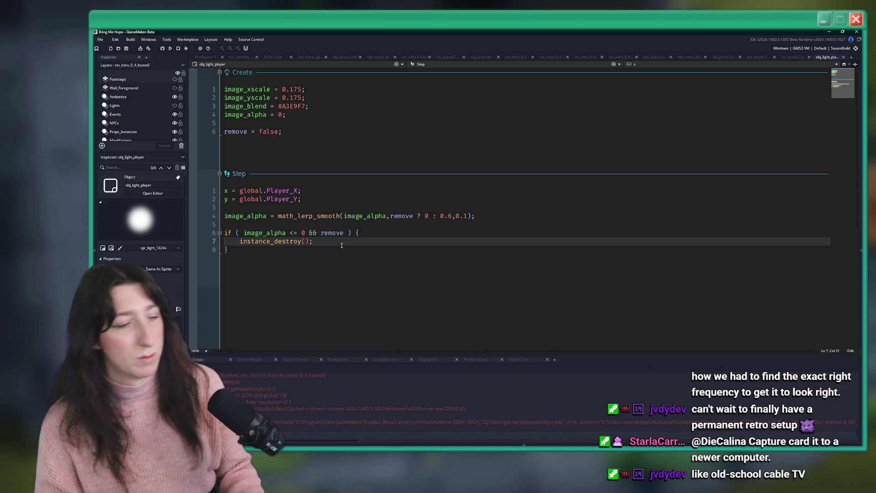
key(ctrl+t)
text(aura_light)
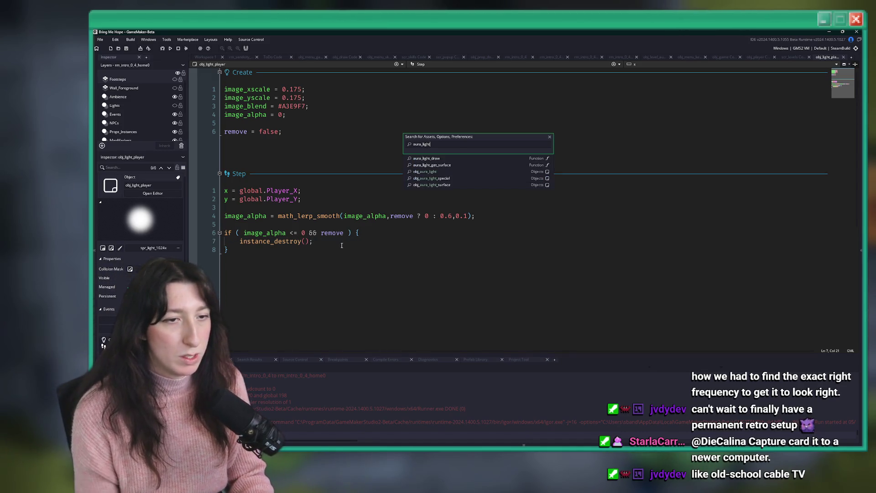
key(Return)
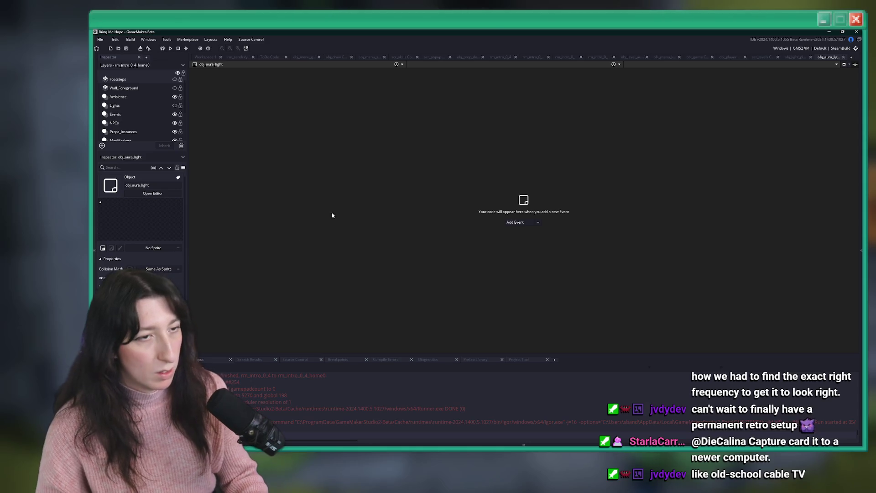
key(ctrl+t)
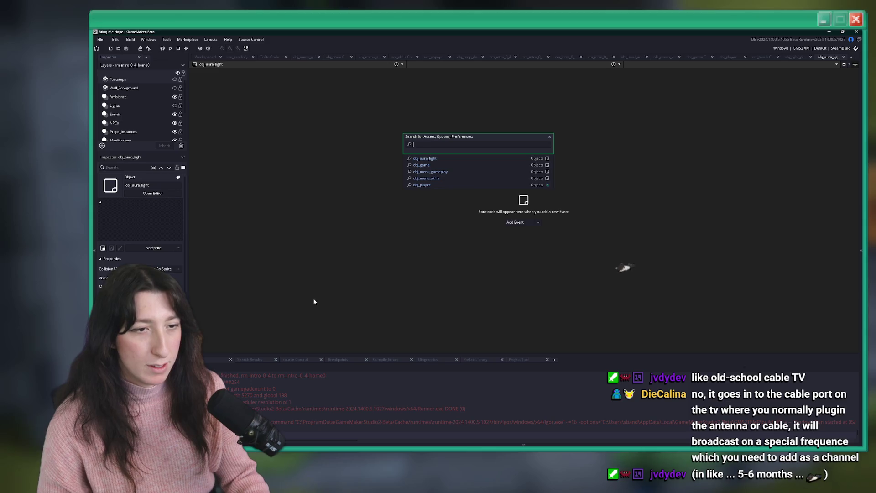
text(par_light)
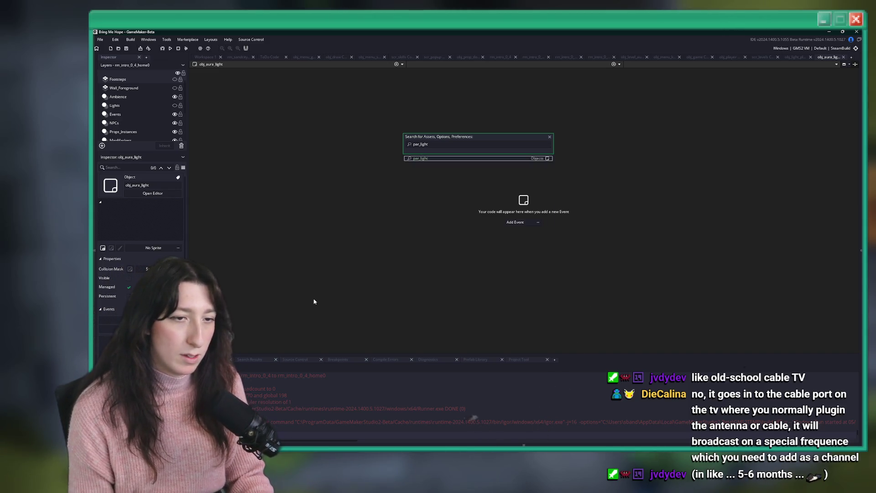
key(Return)
Find 'object_chu' and open the object_chunk_process function in scr_levels
click(204, 57)
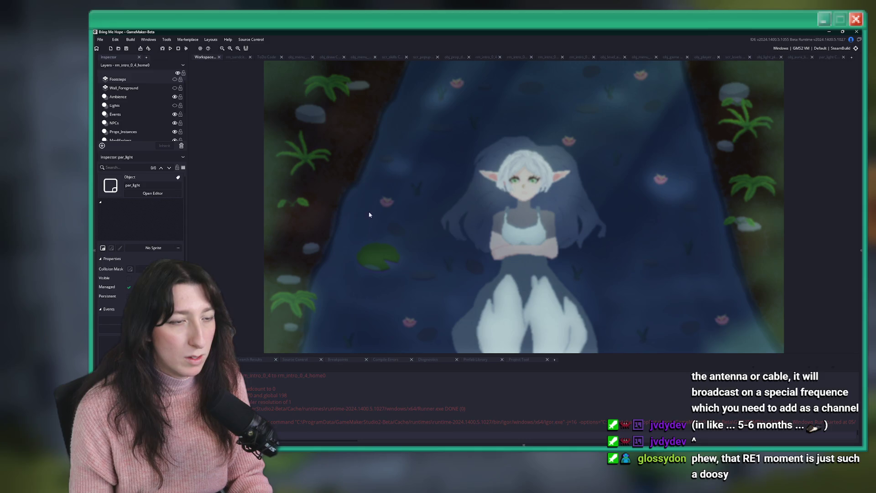
key(ctrl+t)
text(object_ch)
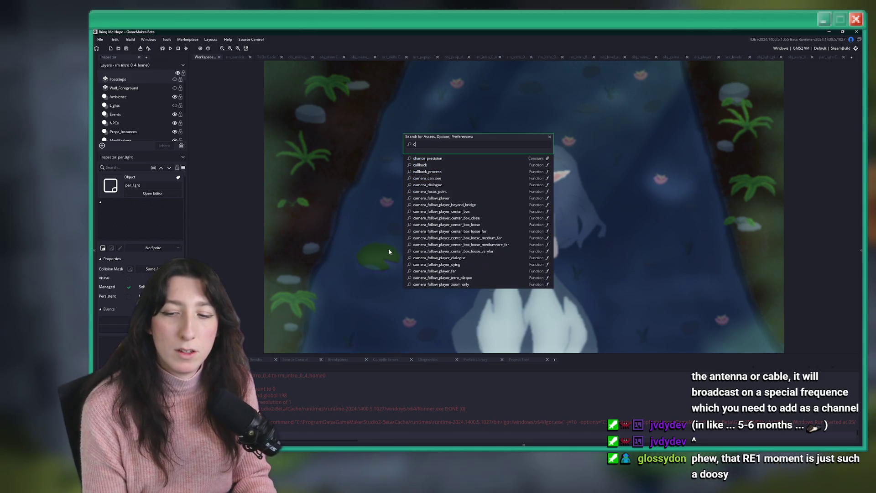
text(u)
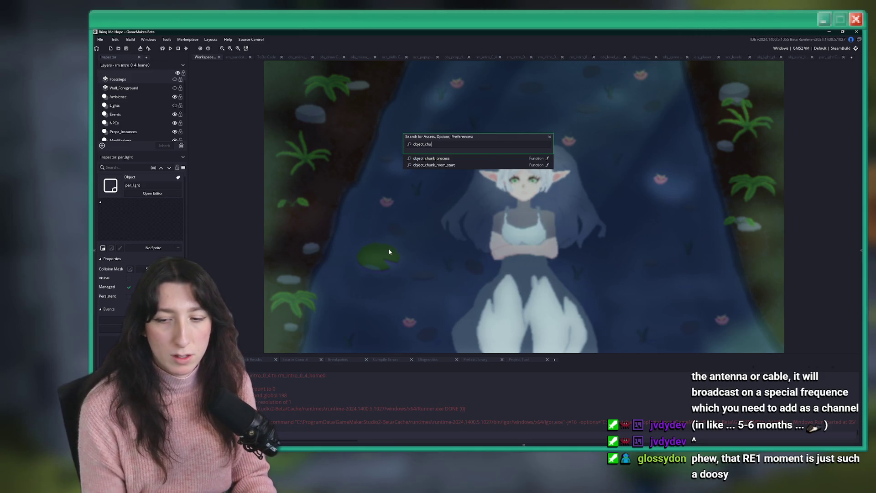
key(Down)
key(Return)
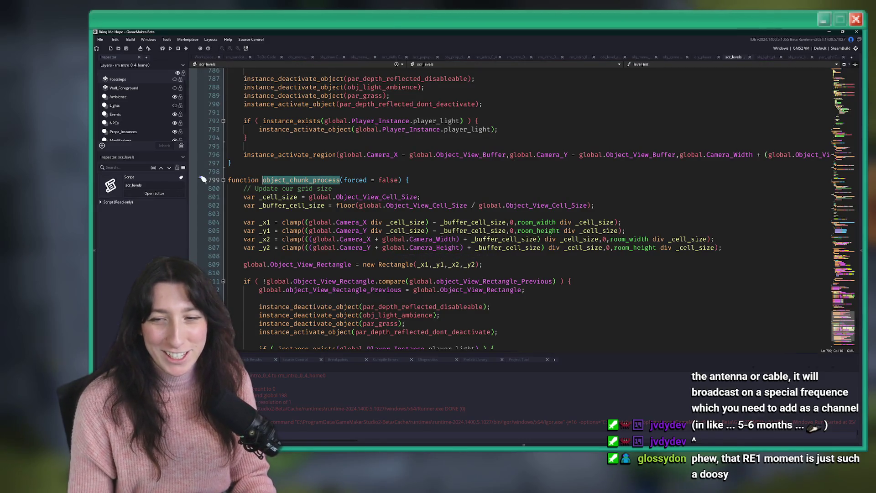
Open obj_light_ambience's code from line 816 of scr_levels
scroll(314, 261, down, 6)
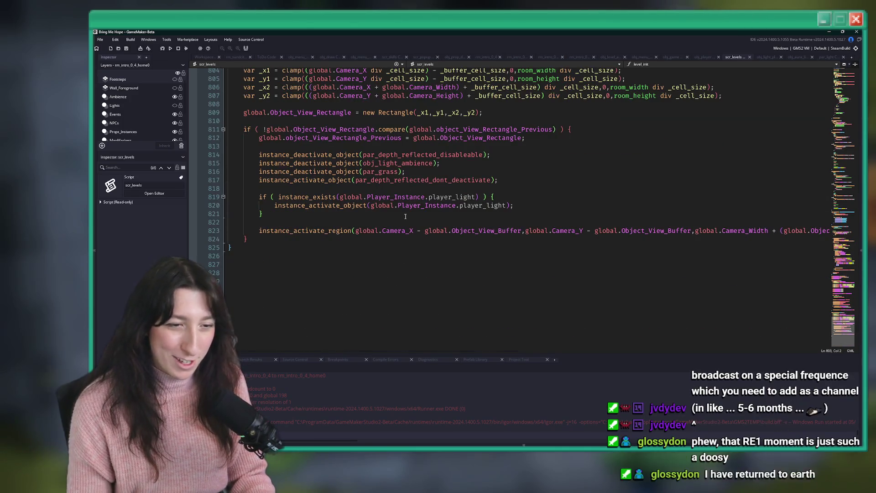
click(420, 169)
middle_click(420, 164)
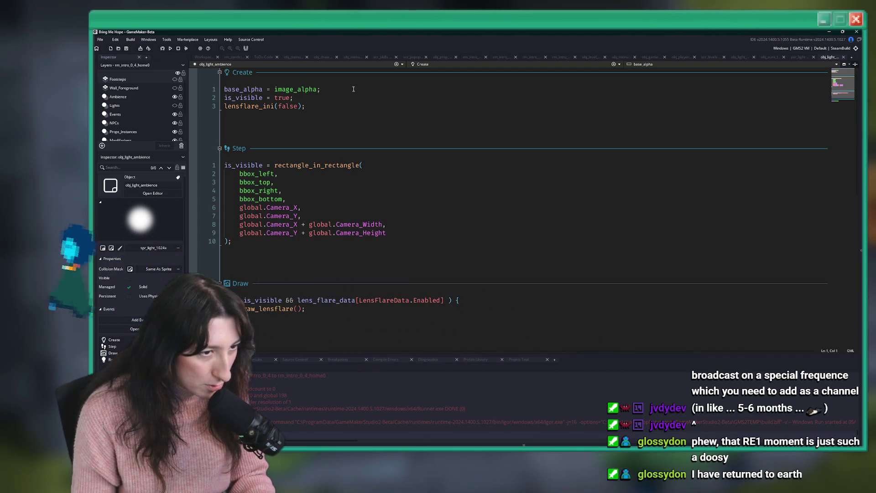
Return to obj_player's Step code and close the 'light' search
key(ctrl+Tab)
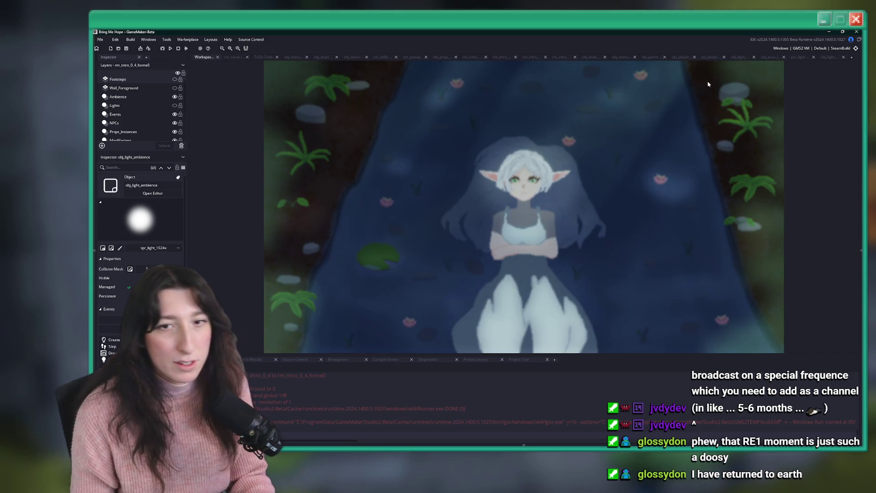
click(652, 56)
click(681, 57)
click(503, 145)
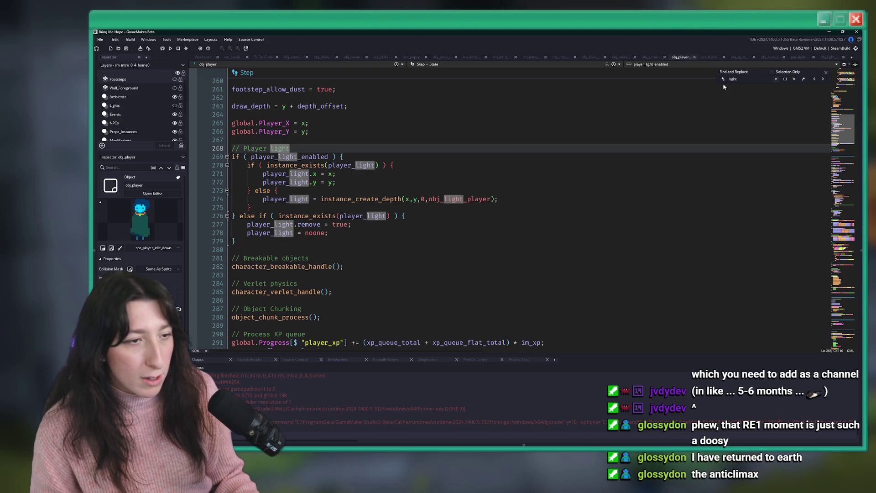
click(826, 72)
Highlight the uses of player_light and obj_light_player in the player light block
click(406, 192)
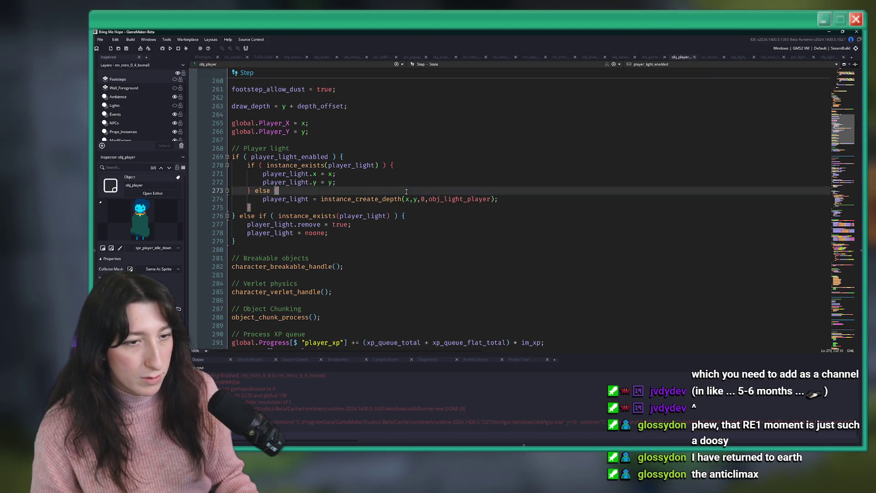
double_click(288, 199)
click(464, 199)
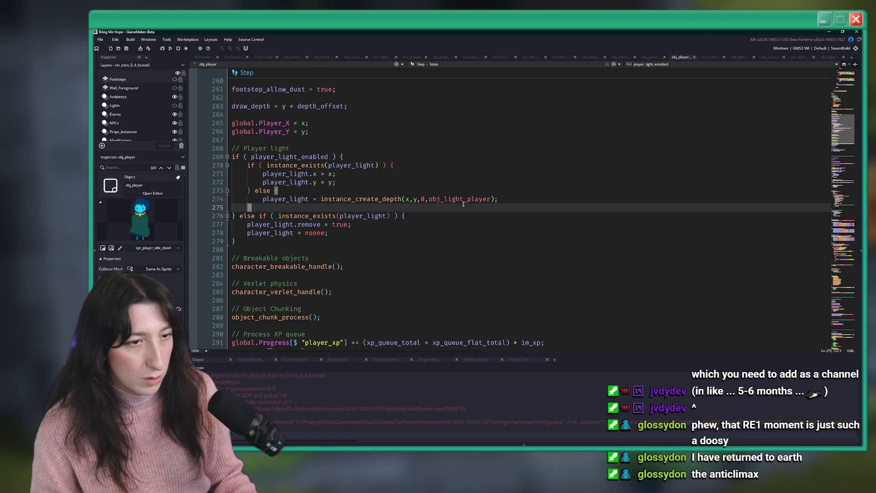
double_click(464, 199)
key(ctrl+c)
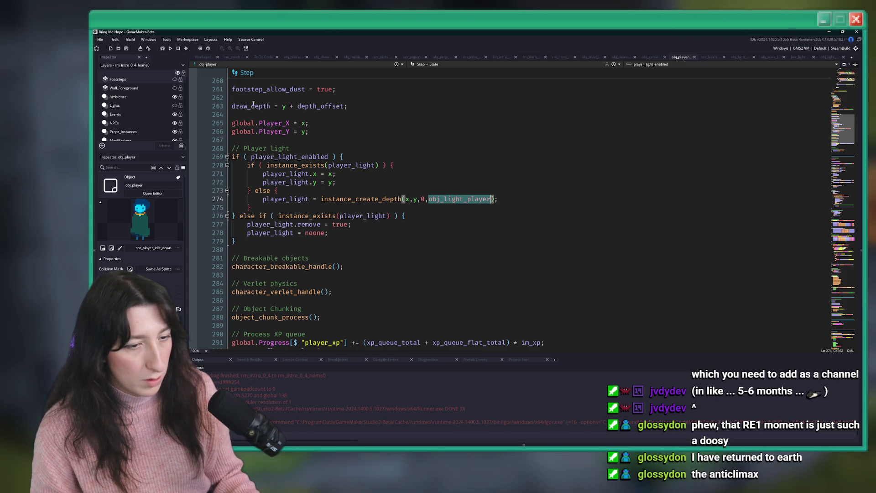
click(650, 58)
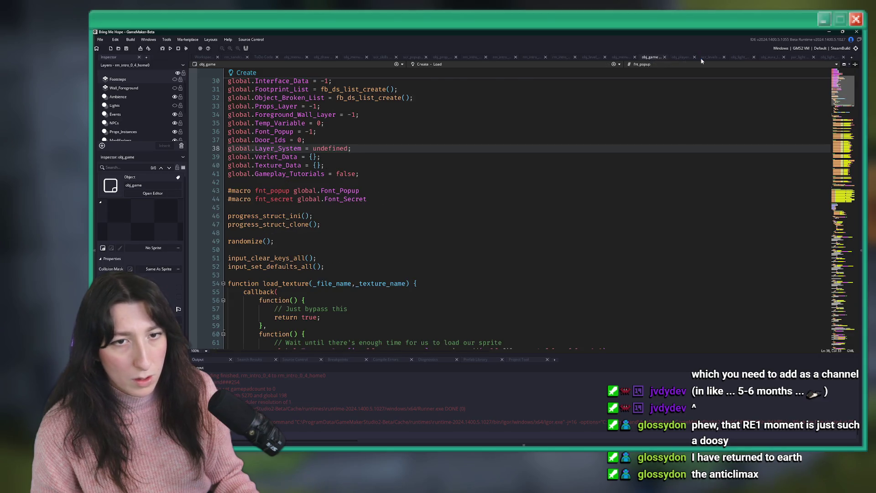
Open the object_chunk_process function in scr_levels via the asset search
click(710, 58)
click(739, 57)
key(ctrl+t)
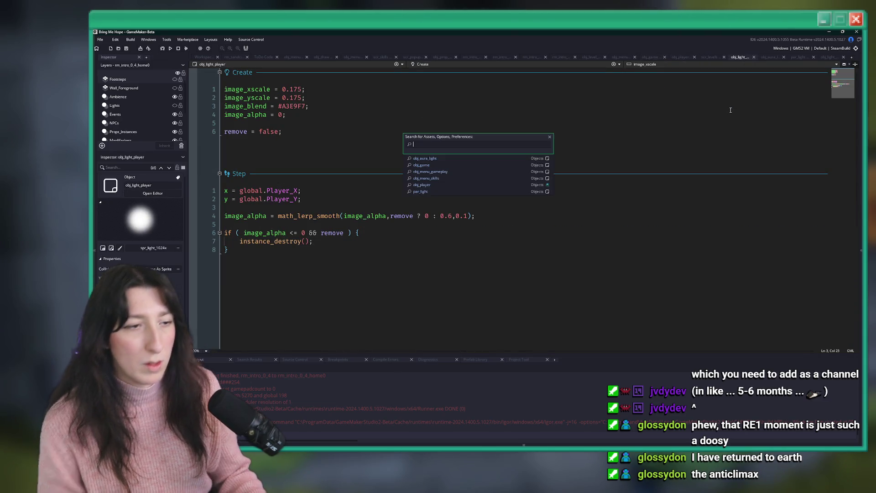
text(object_ch)
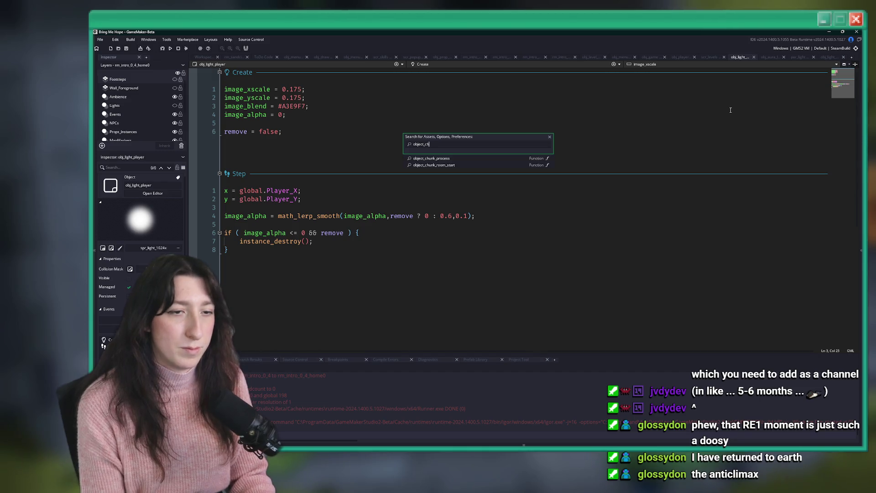
key(Return)
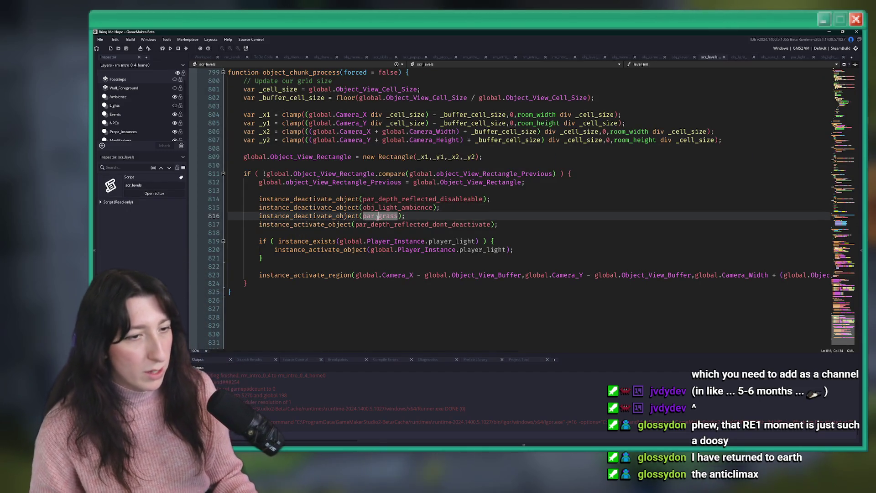
On line 820, replace the player light reference with obj_light_player and strip its if block
double_click(380, 223)
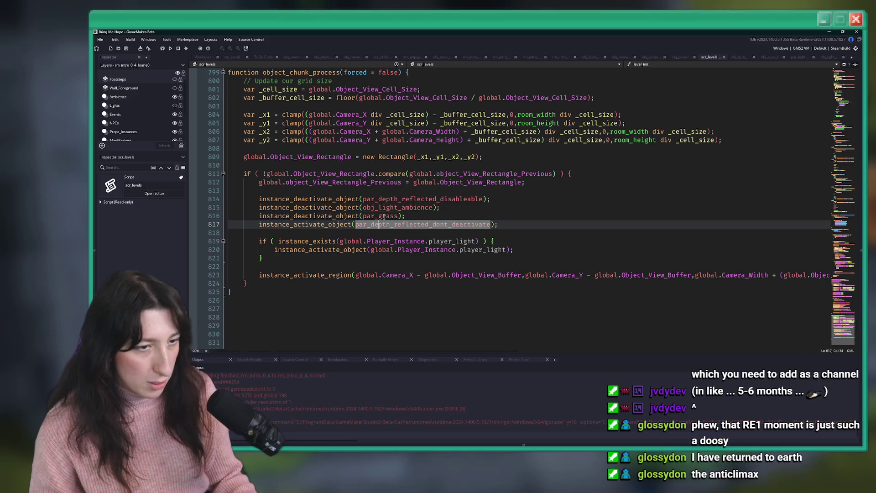
double_click(383, 216)
double_click(397, 207)
click(473, 249)
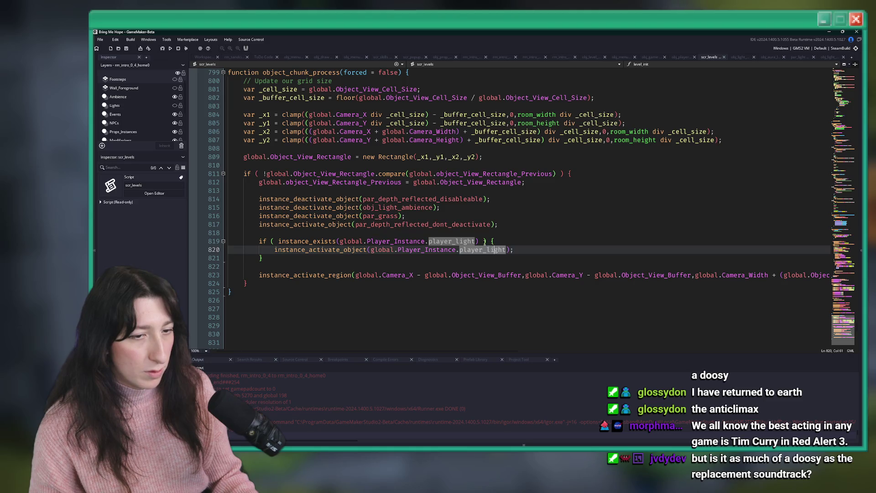
drag(507, 250, 373, 249)
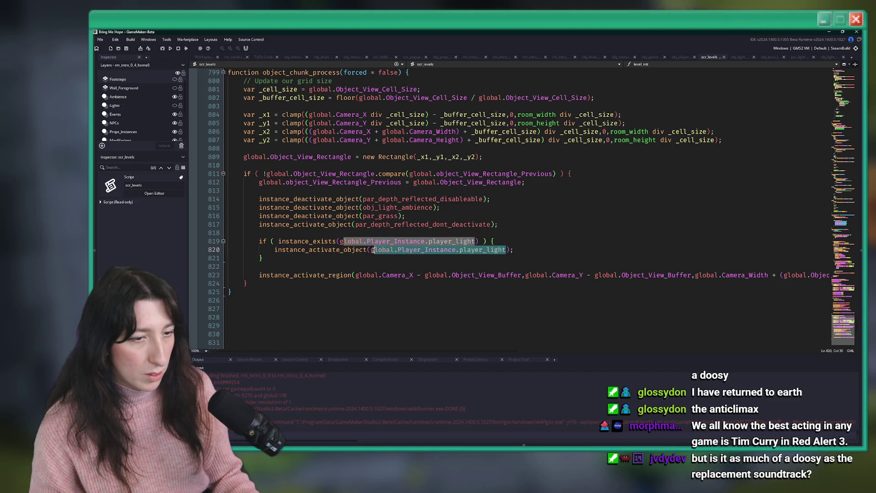
key(ctrl+v)
key(Down)
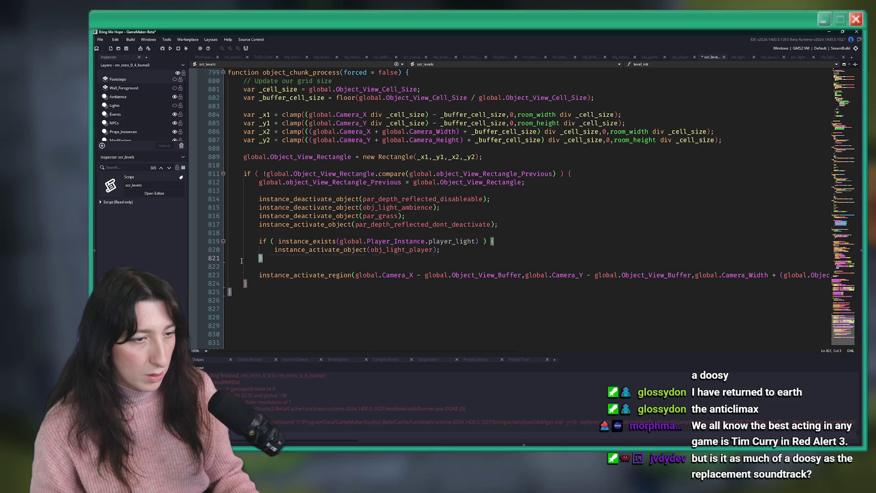
key(BackSpace)
key(BackSpace)
key(BackSpace)
click(274, 250)
key(ctrl+z)
On line 793, swap in obj_light_player, delete the if header and brace, and run the game
scroll(273, 252, up, 6)
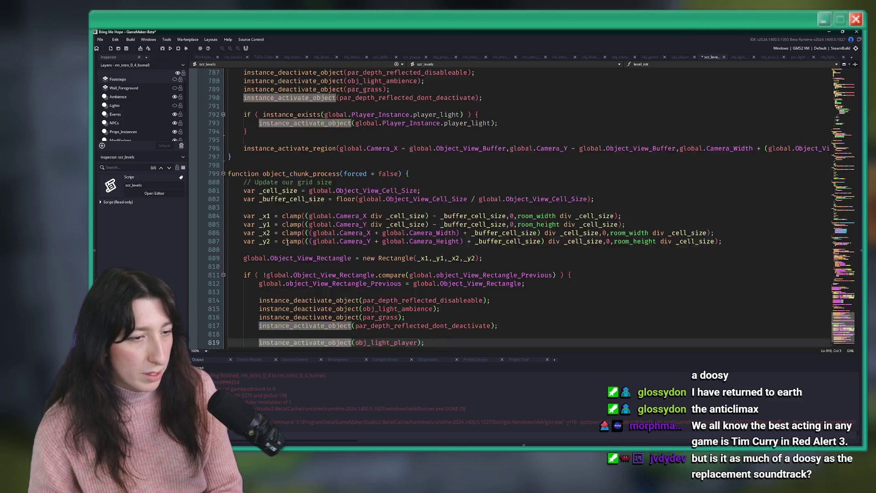
drag(496, 174, 355, 174)
key(ctrl+v)
click(407, 182)
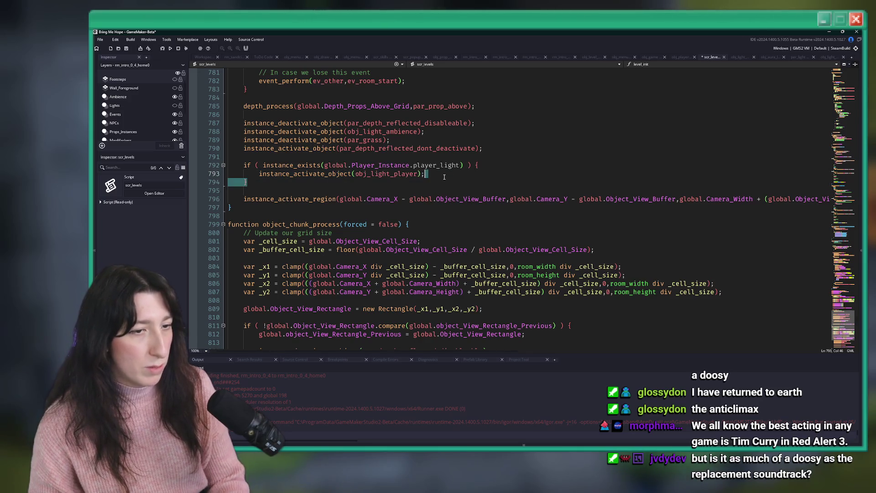
key(BackSpace)
key(BackSpace)
key(BackSpace)
drag(258, 174, 246, 166)
key(BackSpace)
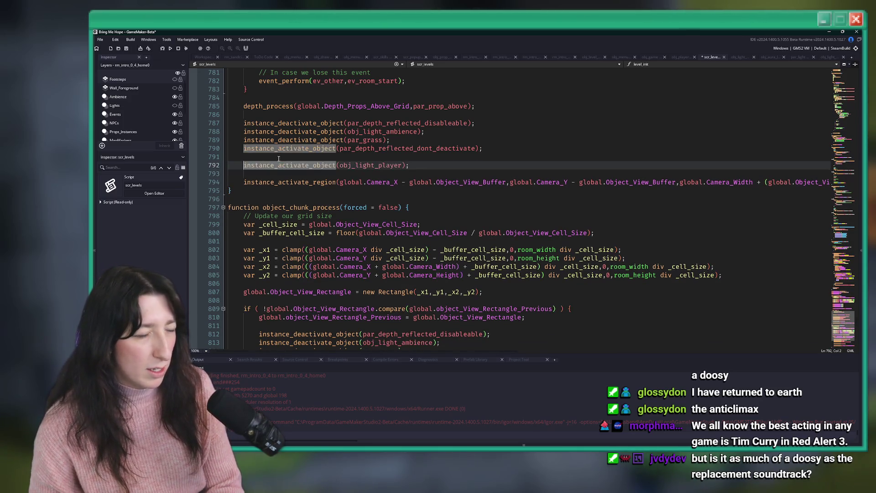
click(244, 156)
key(F5)
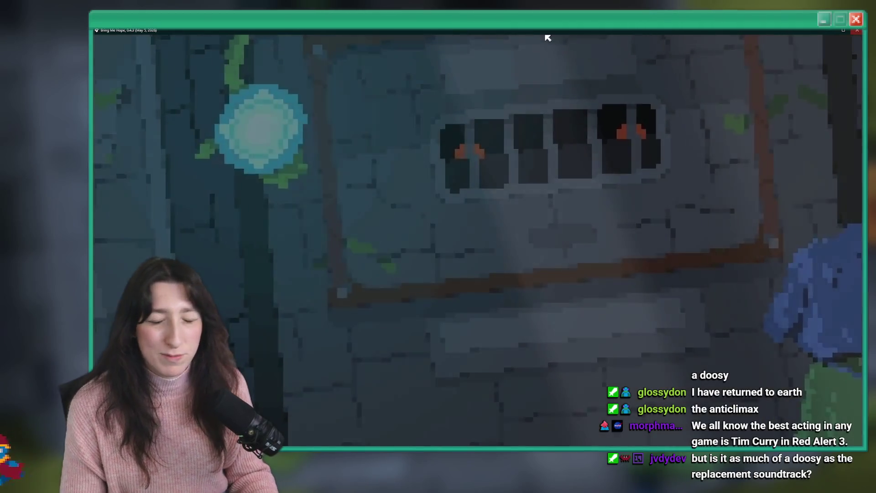
Close the game, open build_options, and switch the target configuration to DebugBuild
key(Escape)
click(601, 184)
key(ctrl+t)
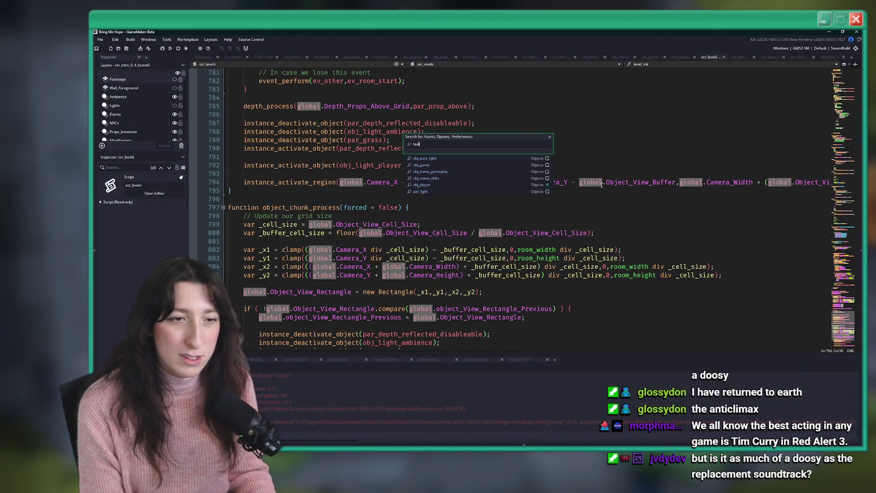
text(d_opt)
key(Return)
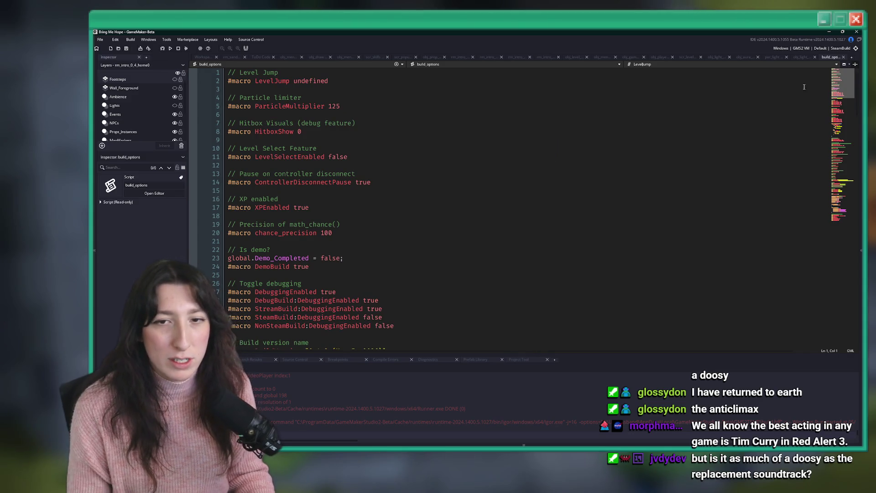
click(853, 53)
click(813, 78)
Change DemoBuild from true to false on line 24 and run the game
click(374, 263)
key(BackSpace)
key(BackSpace)
key(BackSpace)
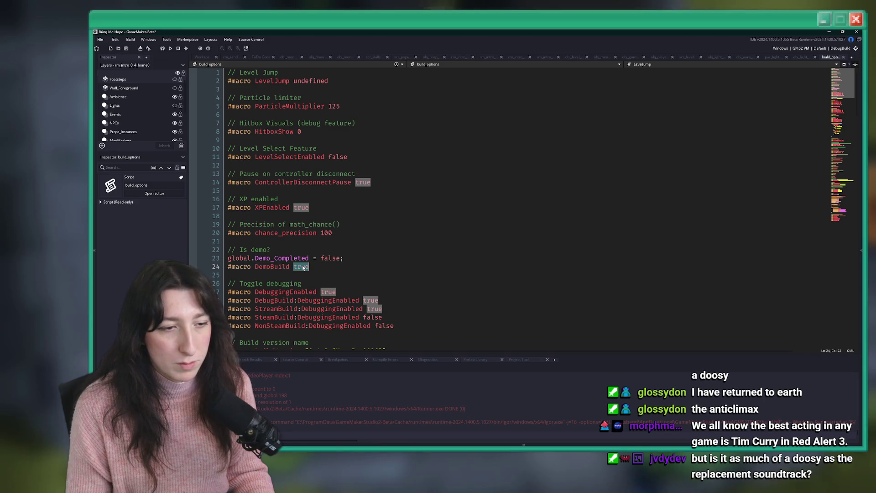
text(false)
click(410, 189)
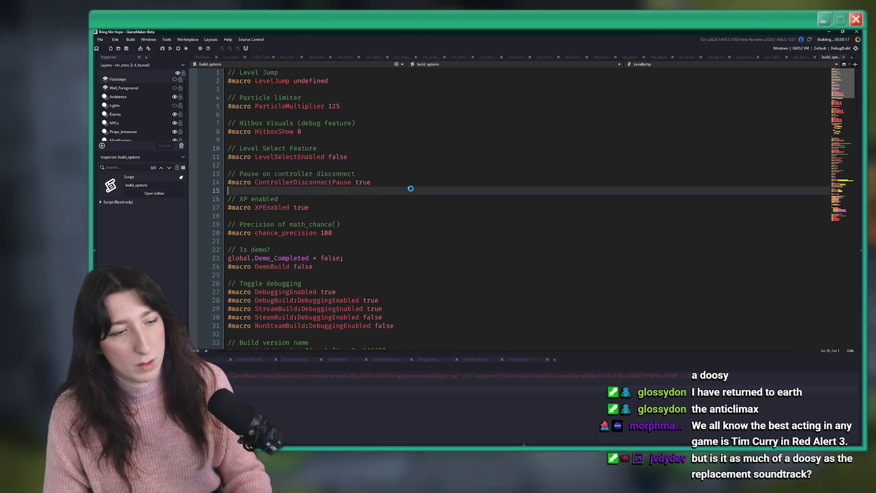
key(F5)
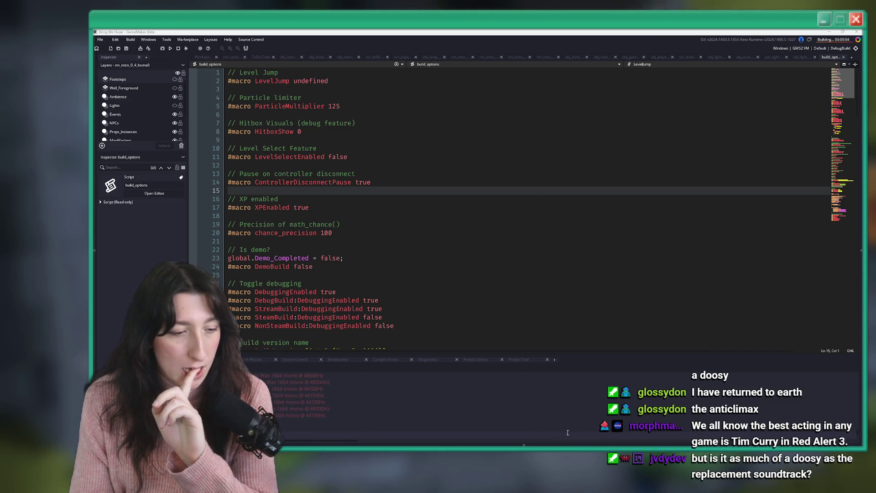
mouse_move(523, 445)
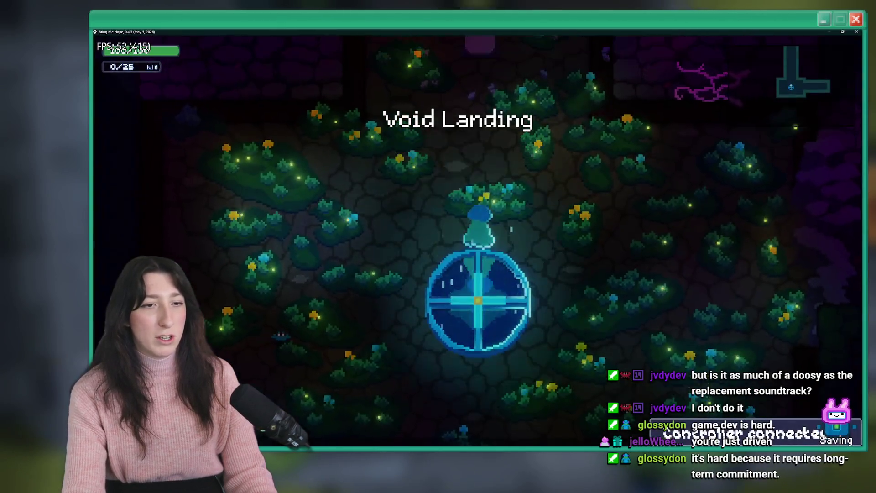
Warp into the cave room from the debug console and walk past the pillar room and sigil into the lit room
key(grave)
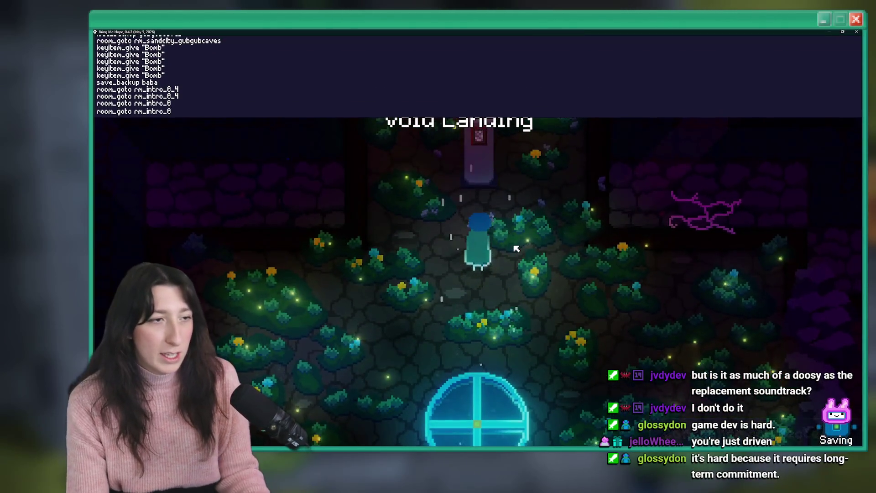
key(Return)
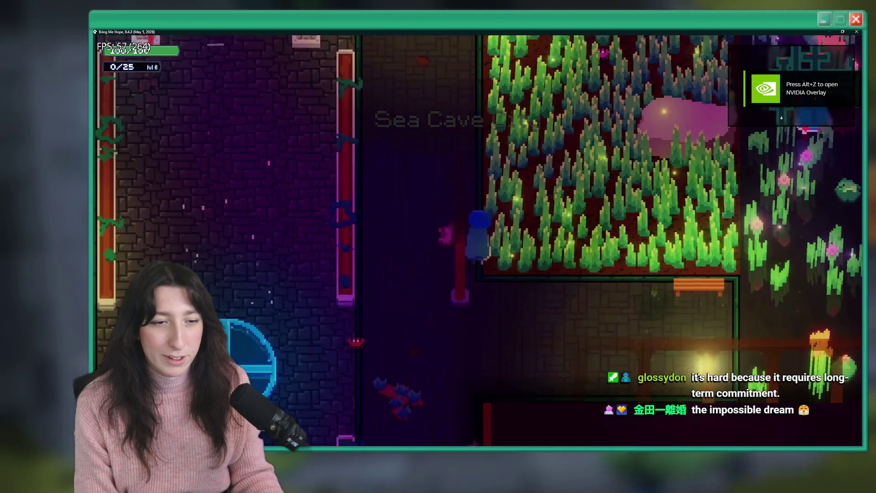
key(w)
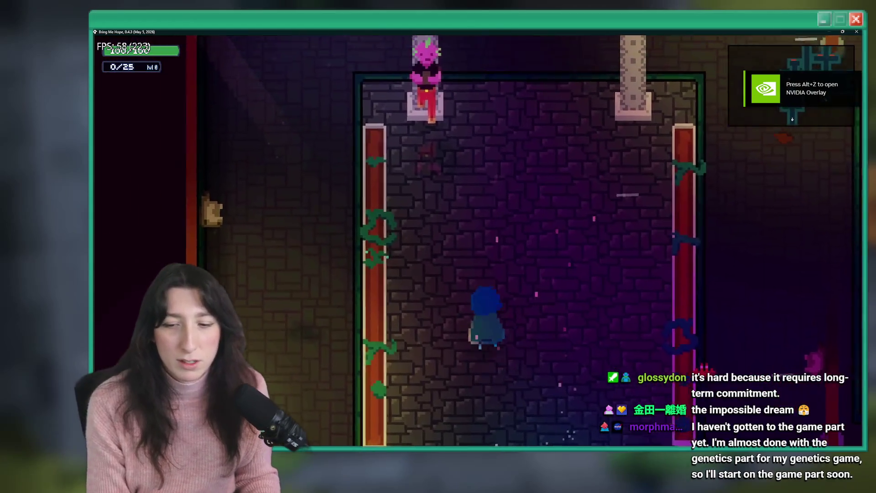
key(s)
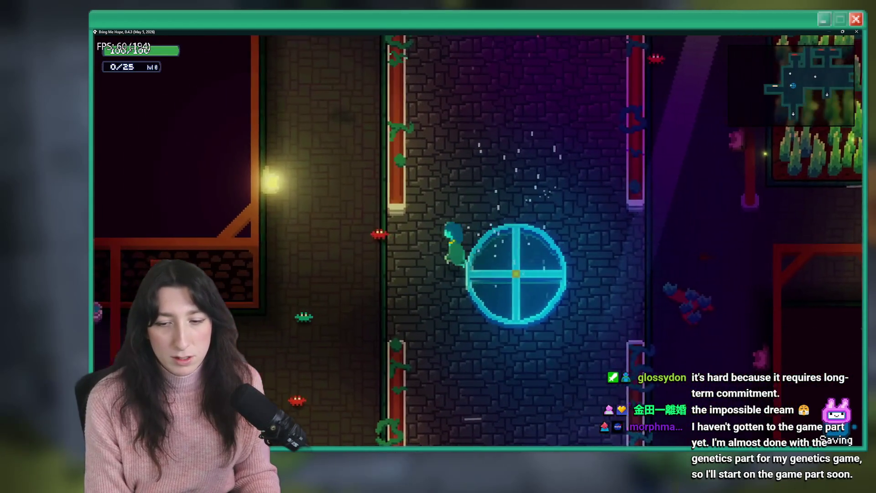
key(a)
key(s)
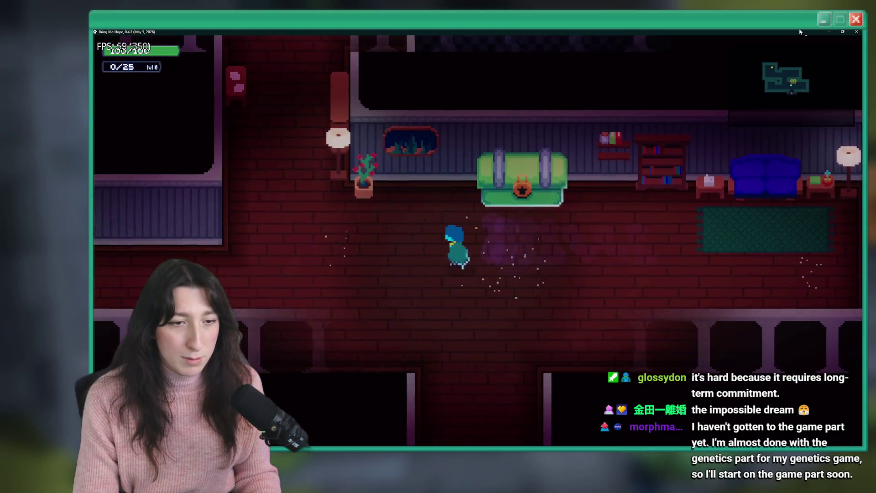
Walk through the living room, kitchen and green-sofa room toward the bathroom, then quit the game
key(d)
key(w)
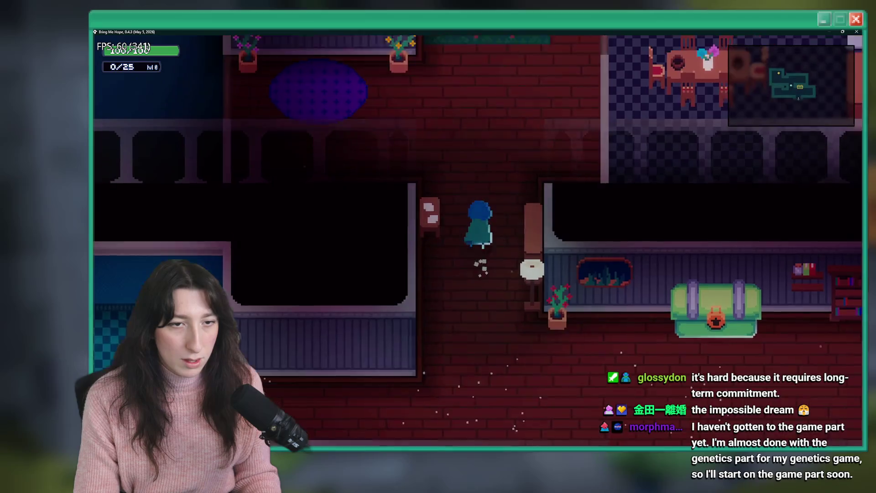
key(d)
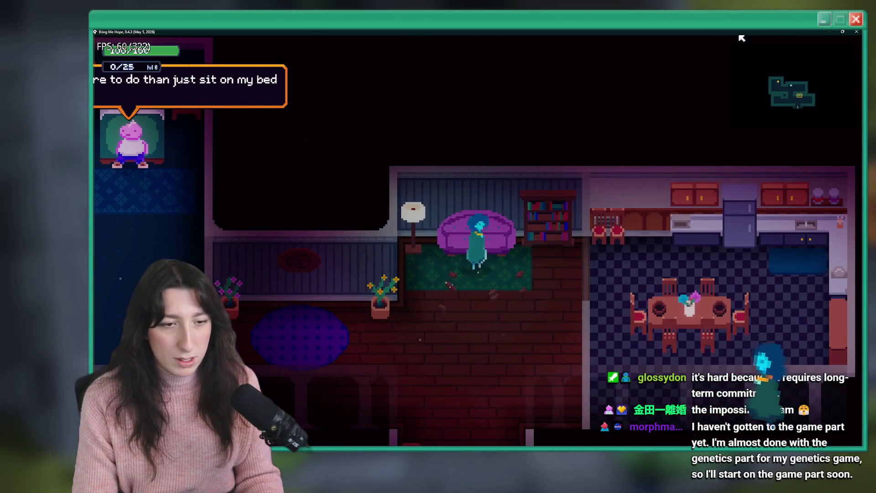
key(s)
key(a)
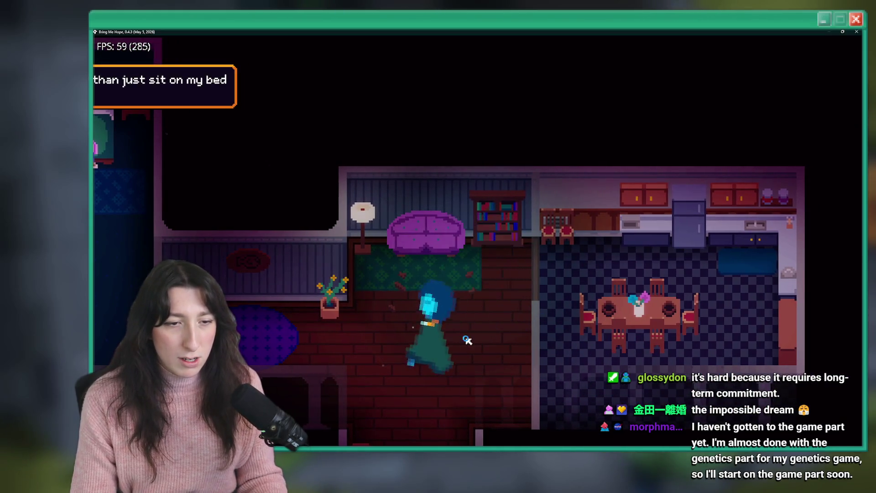
key(d)
key(s)
key(d)
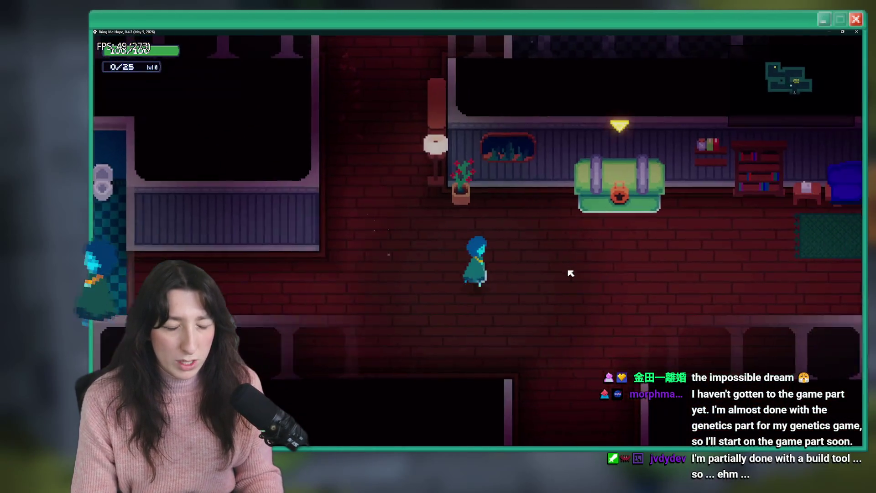
key(a)
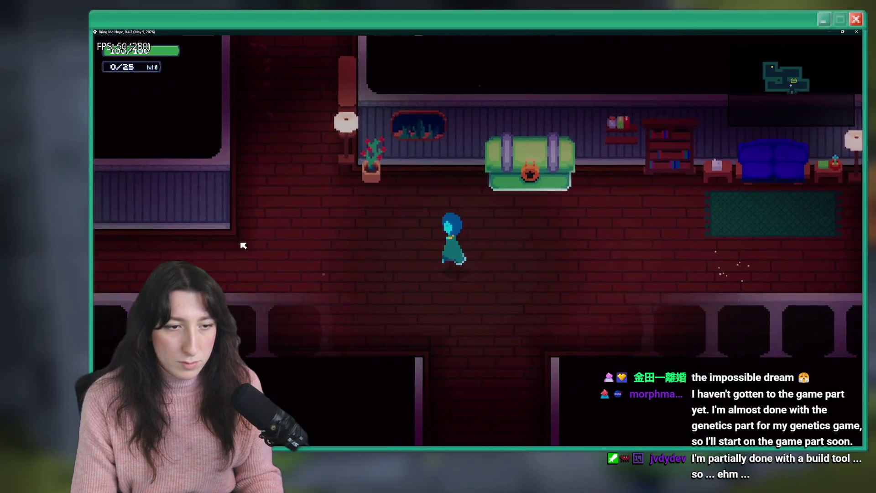
key(Escape)
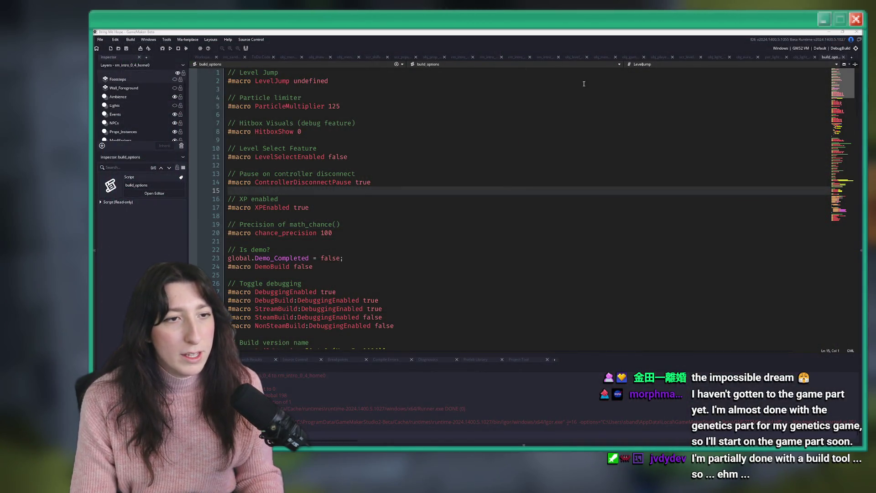
Look over the obj_light_ambience, par_light and scr_levels code
click(799, 57)
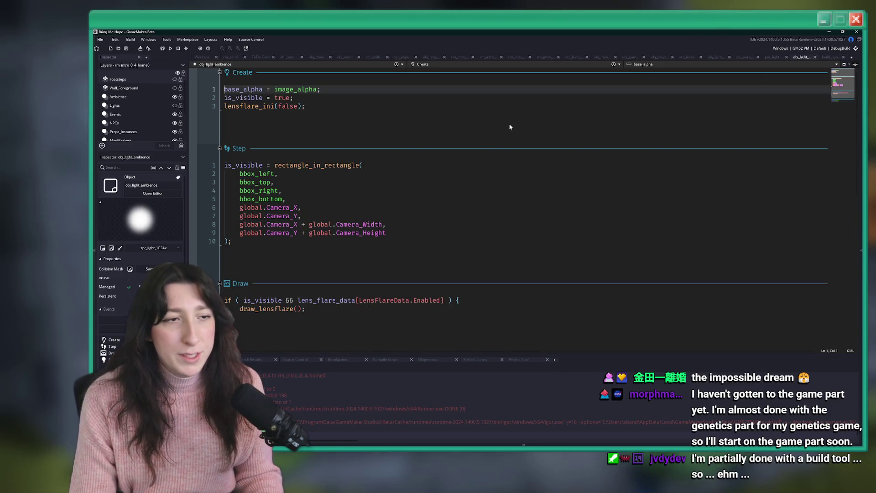
click(776, 57)
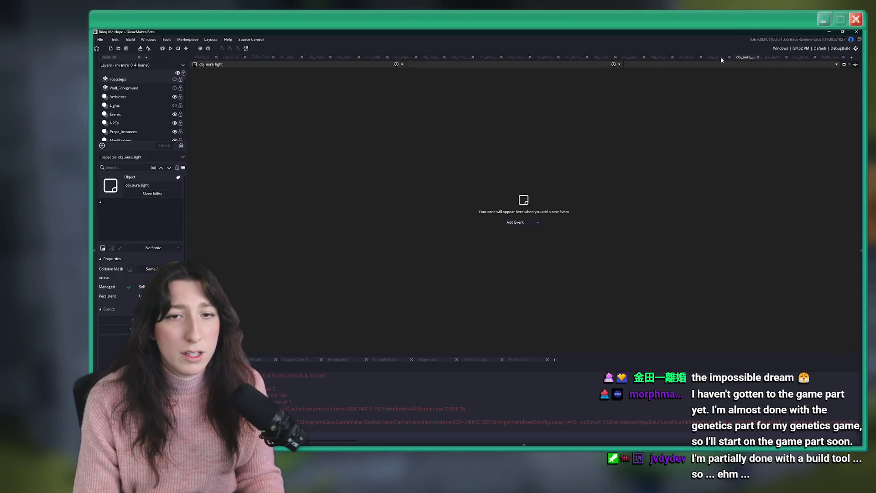
click(687, 57)
click(645, 131)
In obj_player's Step event, find obj_light_player and the player_light uses, and open obj_light_player
click(660, 57)
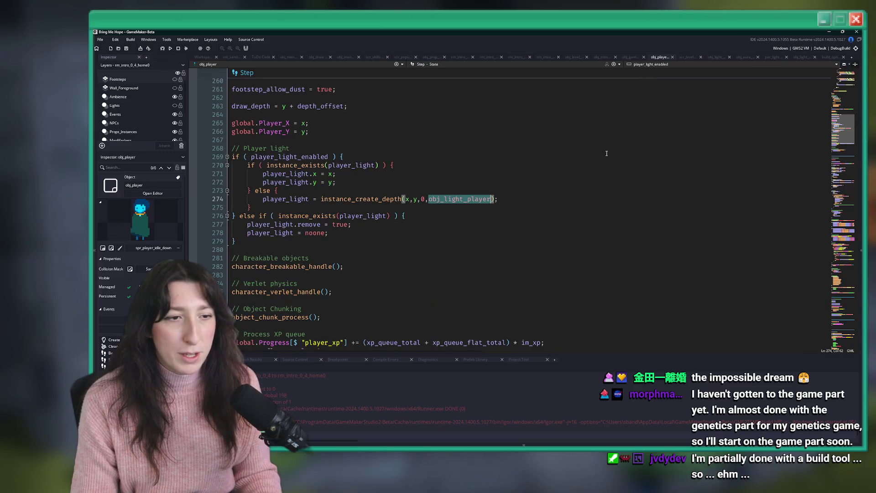
click(447, 199)
double_click(447, 199)
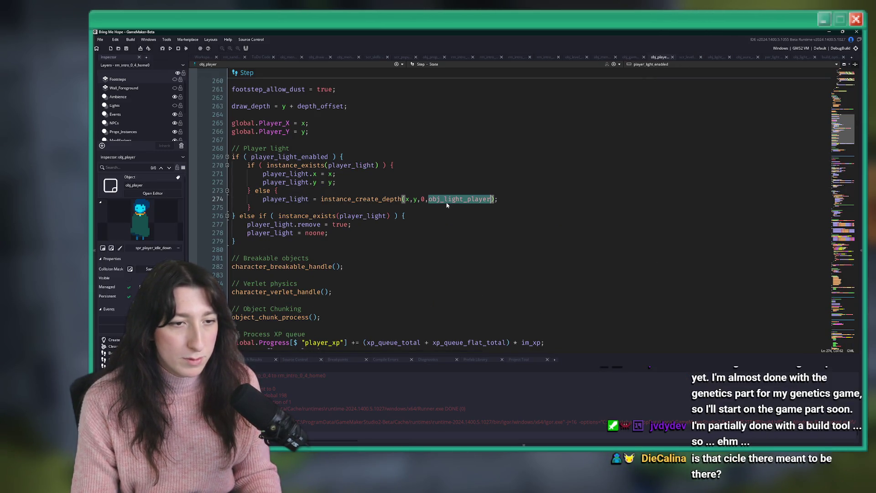
double_click(285, 199)
scroll(285, 200, down, 6)
scroll(365, 190, up, 5)
middle_click(466, 142)
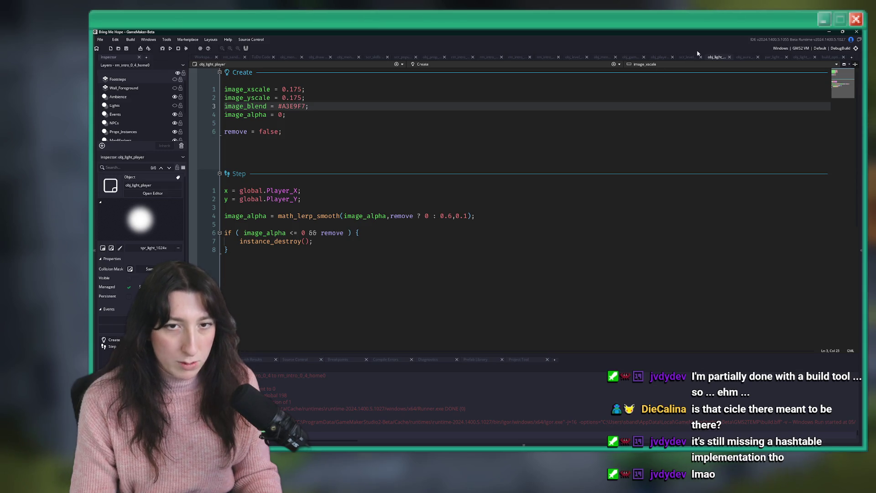
click(205, 57)
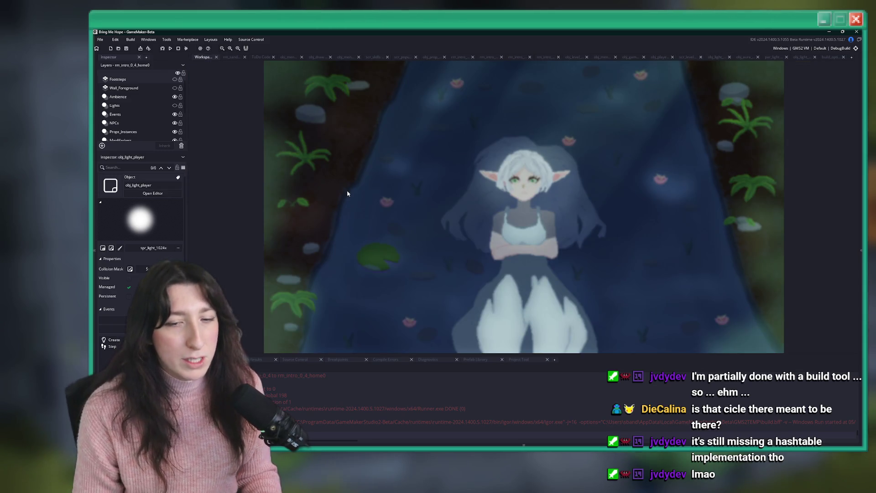
Jump to object_chunk_process in scr_levels and delete its obj_light_player activation line
key(ctrl+t)
text(object_ch)
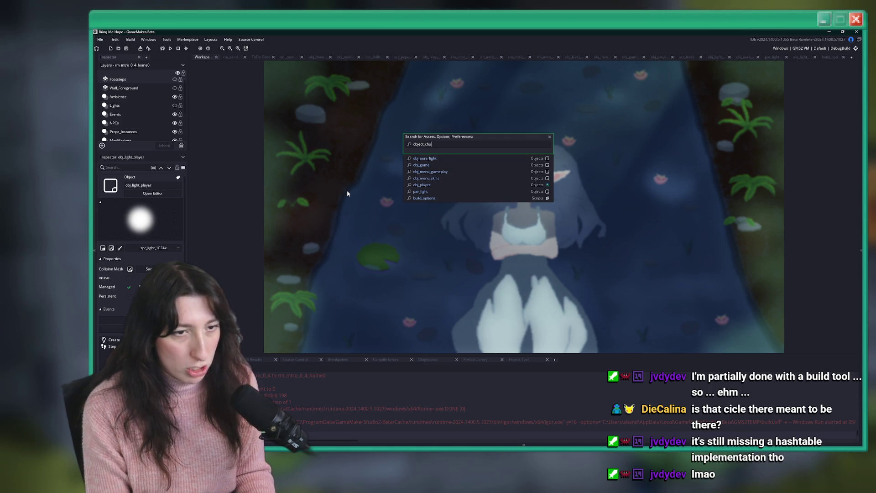
text(nk)
key(Return)
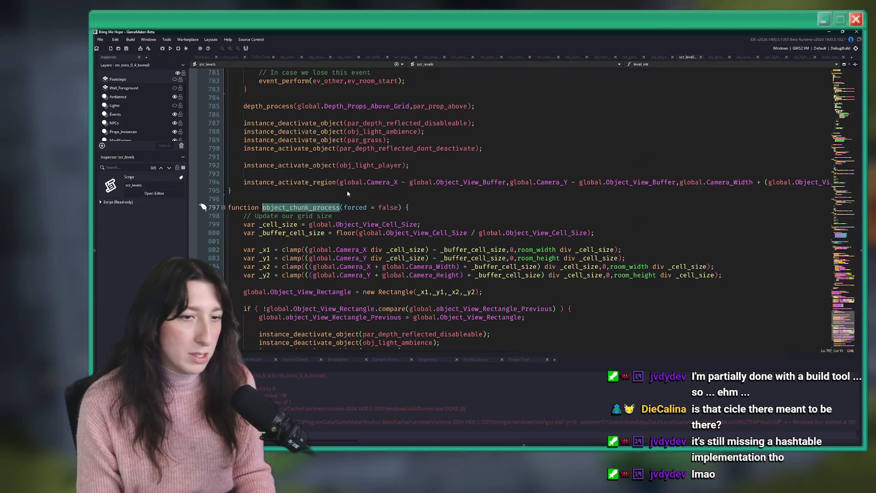
scroll(350, 191, down, 6)
drag(424, 225, 249, 221)
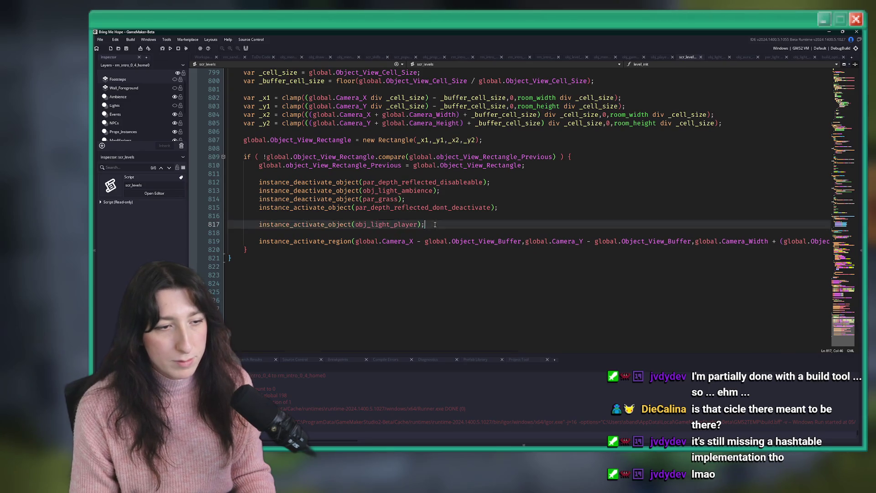
key(BackSpace)
key(BackSpace)
Delete the other chunk function's instance_activate_object(obj_light_player) line and close scr_levels
scroll(421, 241, up, 4)
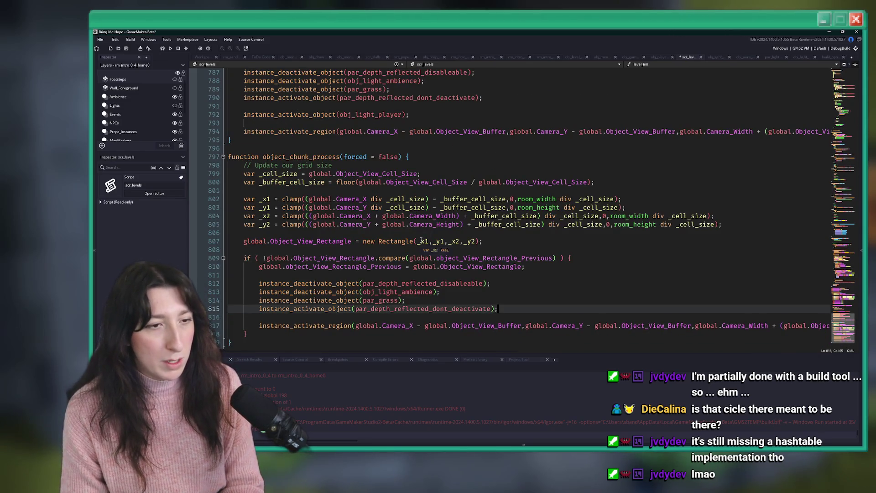
scroll(420, 234, up, 4)
drag(409, 216, 244, 207)
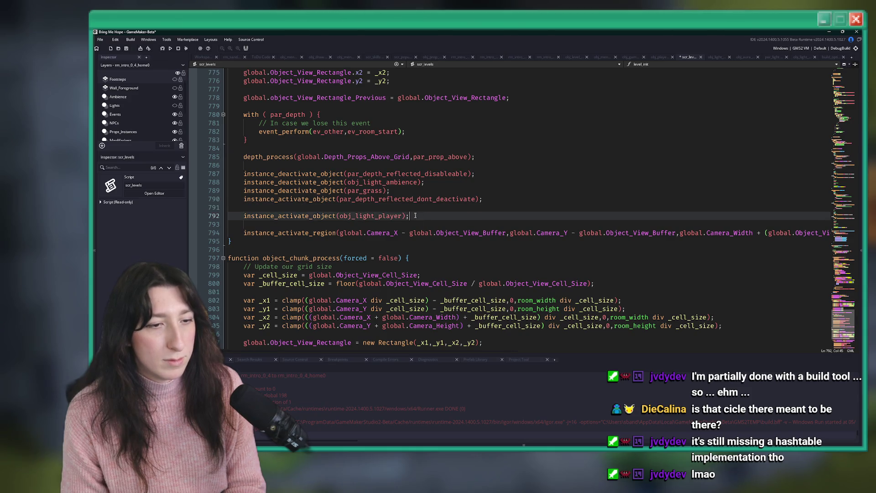
key(BackSpace)
key(BackSpace)
scroll(411, 192, down, 2)
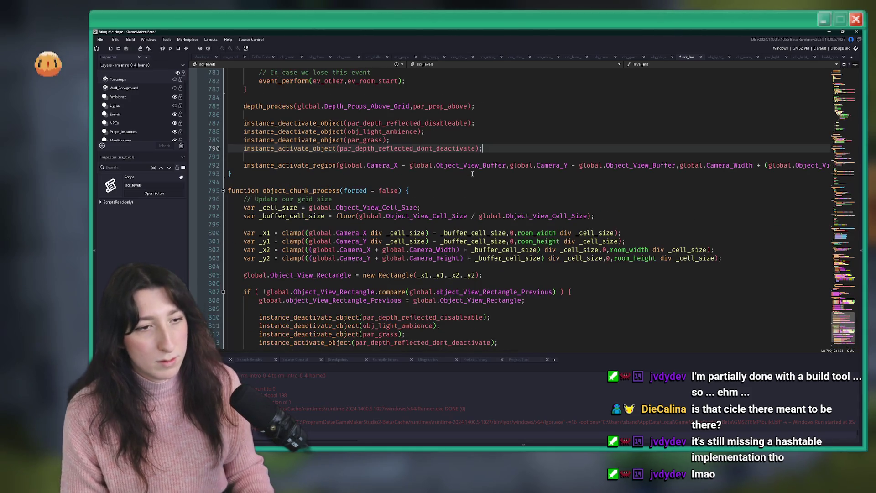
scroll(423, 171, up, 4)
scroll(423, 171, up, 5)
click(701, 57)
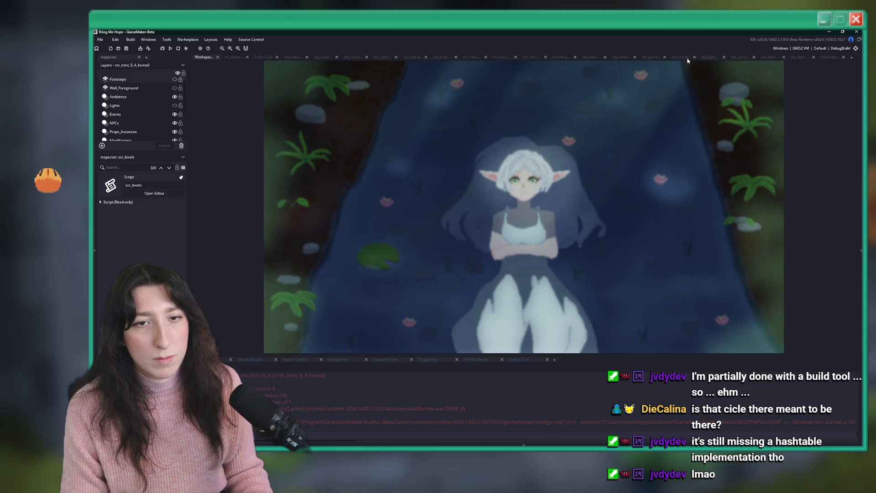
click(724, 56)
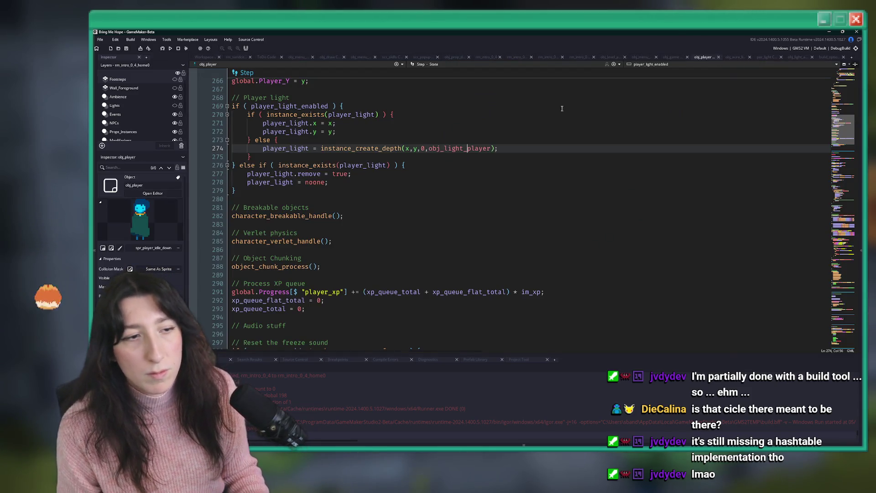
double_click(276, 148)
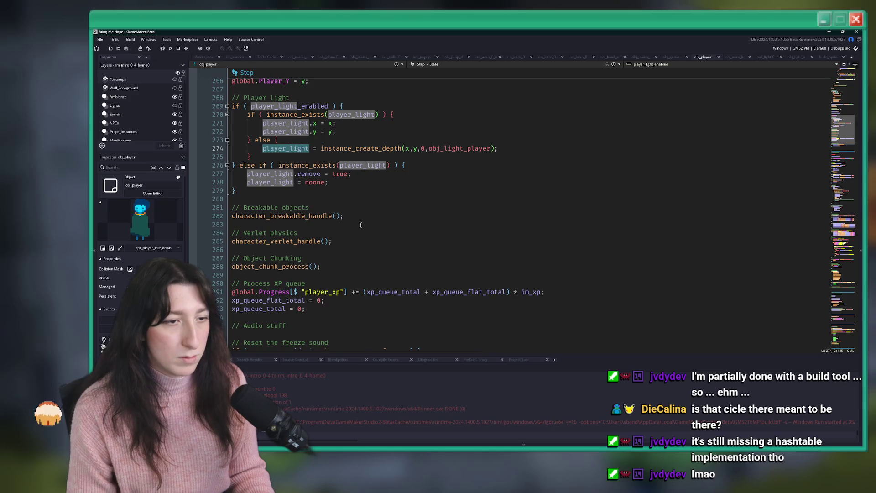
scroll(360, 225, up, 4)
key(Up)
key(Up)
key(Up)
scroll(377, 209, down, 2)
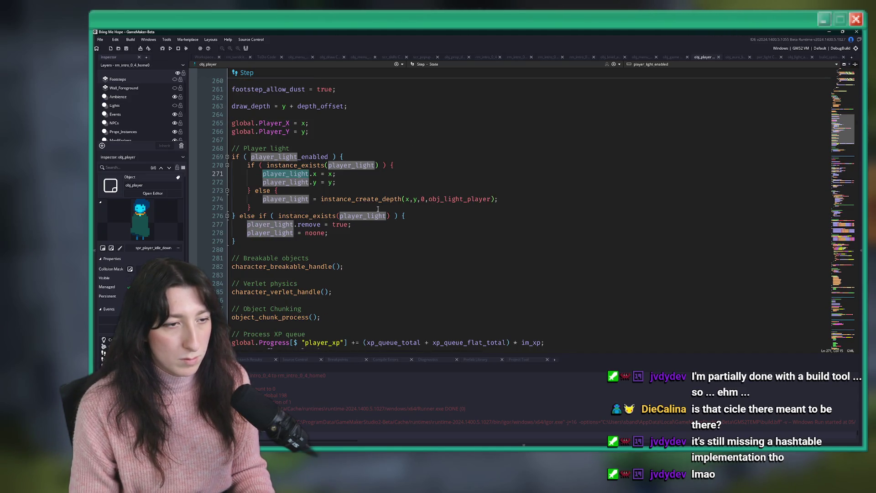
middle_click(443, 198)
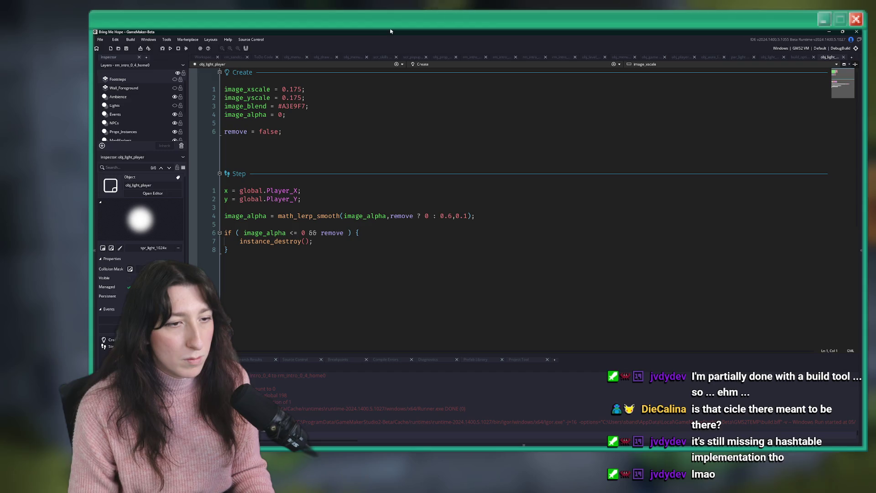
click(299, 191)
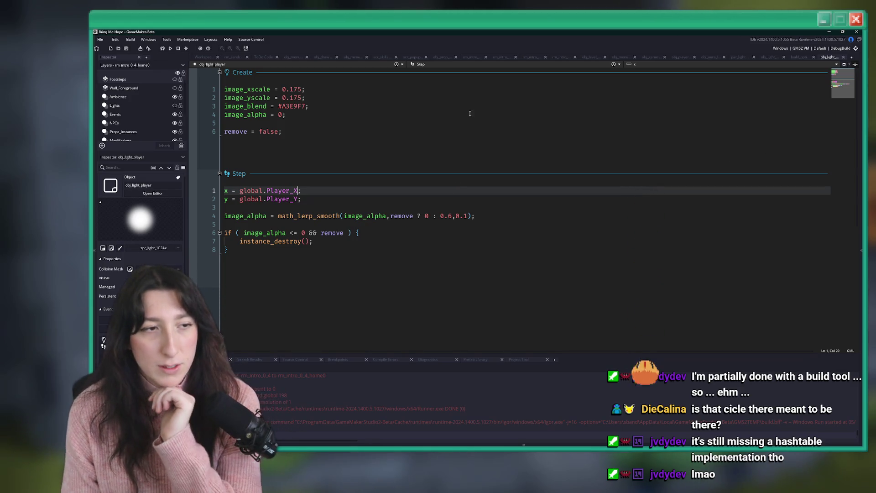
click(797, 57)
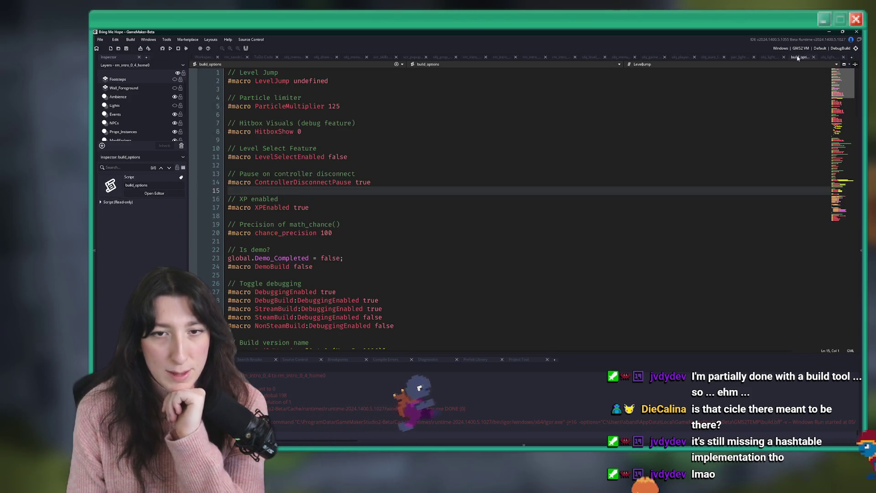
click(770, 57)
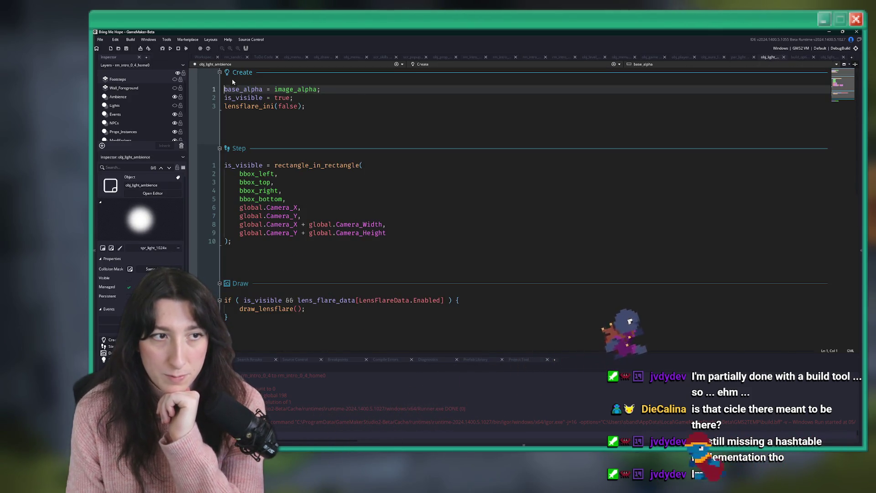
click(204, 57)
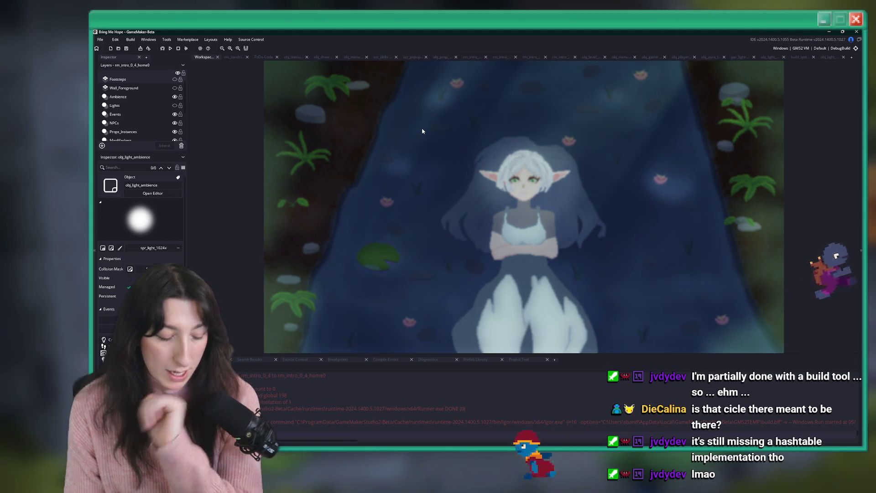
key(super)
key(Escape)
key(ctrl+t)
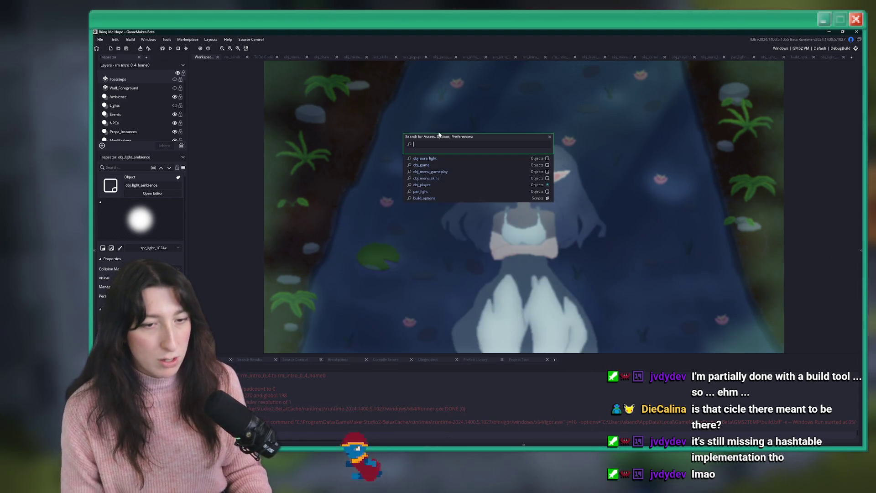
text(object_chunk_)
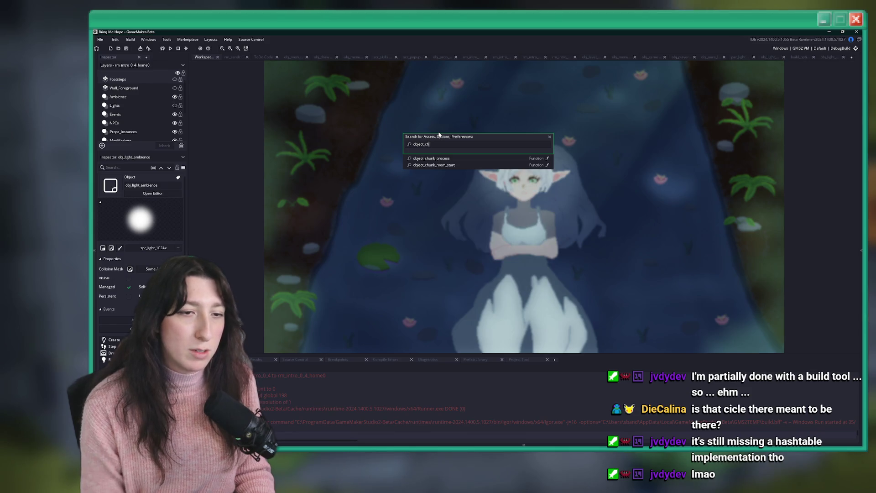
key(Return)
scroll(403, 136, up, 6)
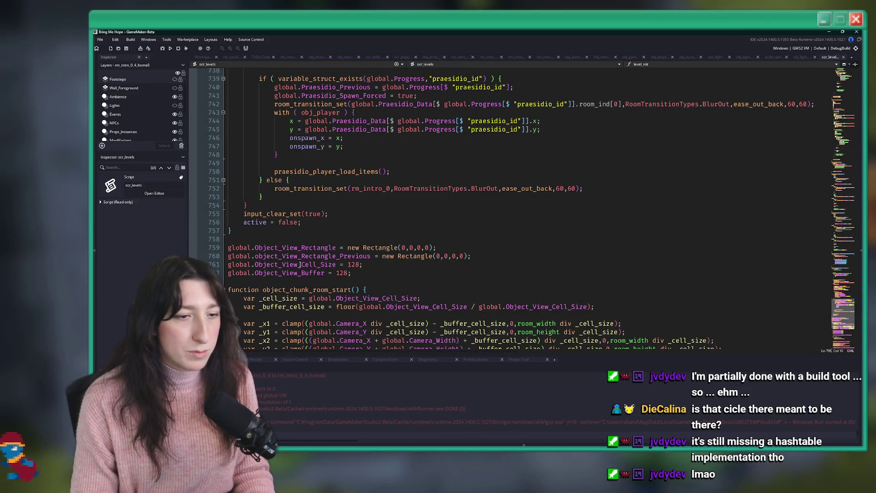
double_click(305, 239)
scroll(319, 233, down, 4)
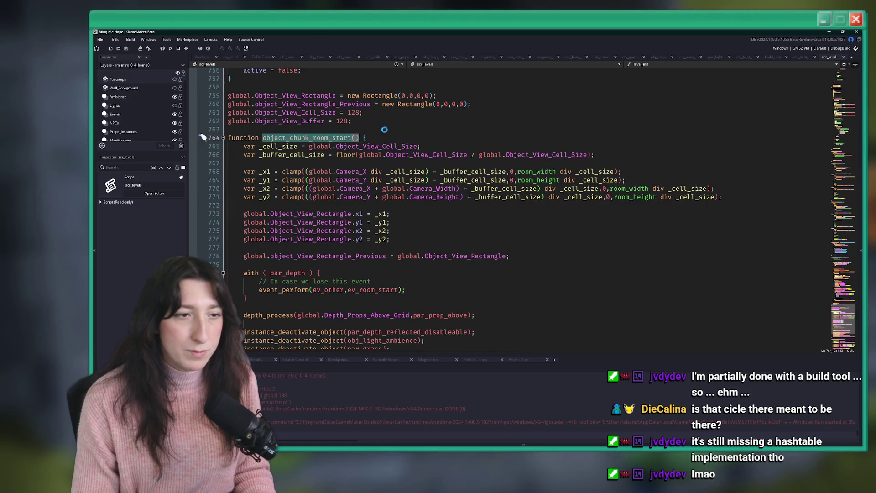
key(ctrl+shift+f)
key(Return)
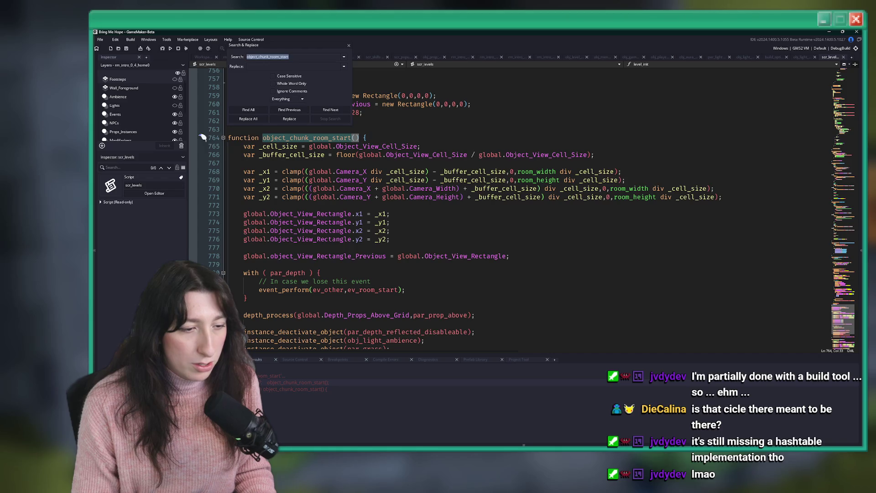
double_click(297, 382)
scroll(320, 206, up, 2)
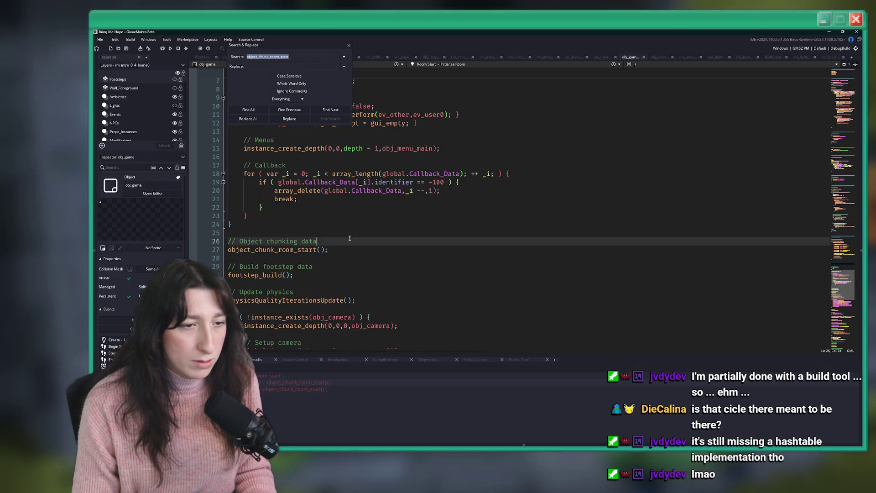
drag(328, 249, 222, 243)
click(348, 46)
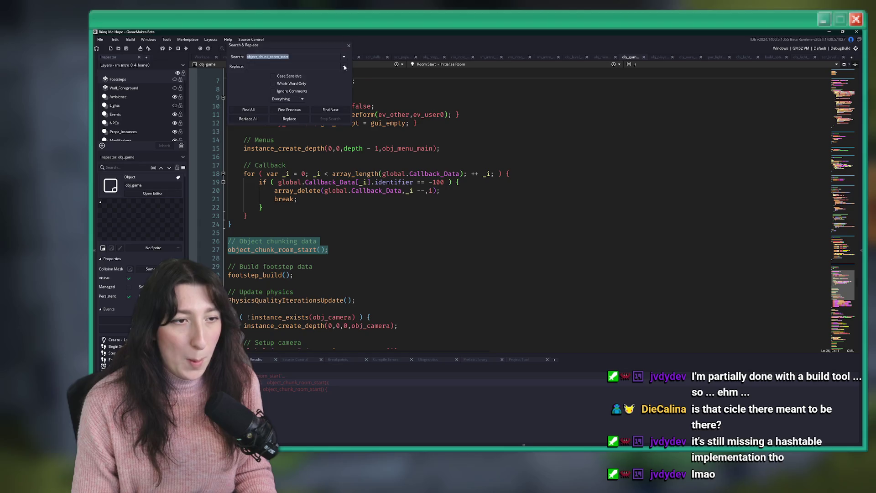
click(231, 257)
click(331, 233)
scroll(347, 228, down, 2)
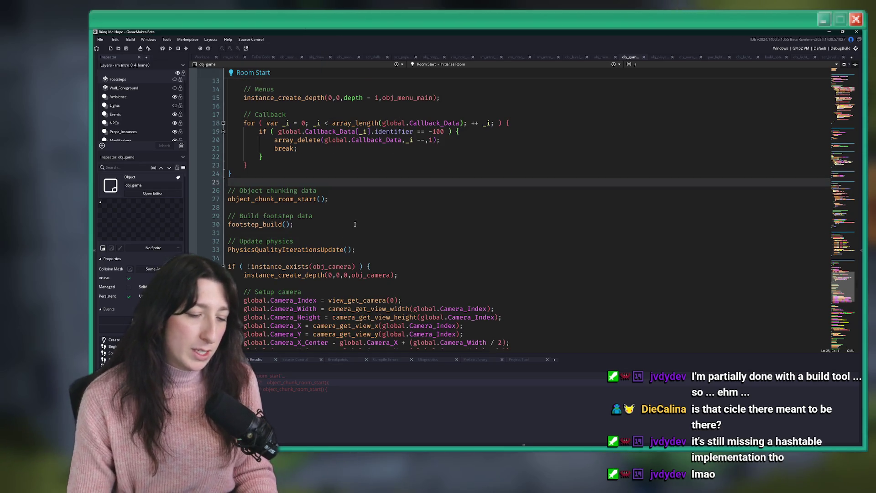
key(ctrl+t)
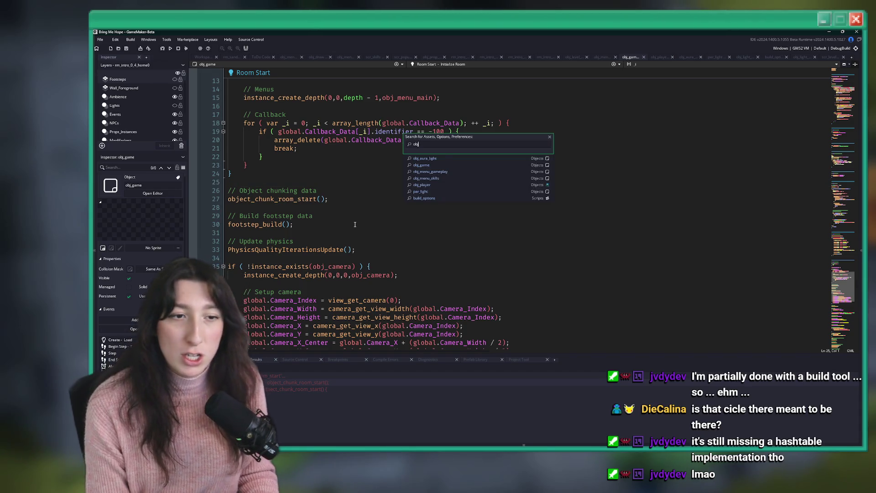
text(_p)
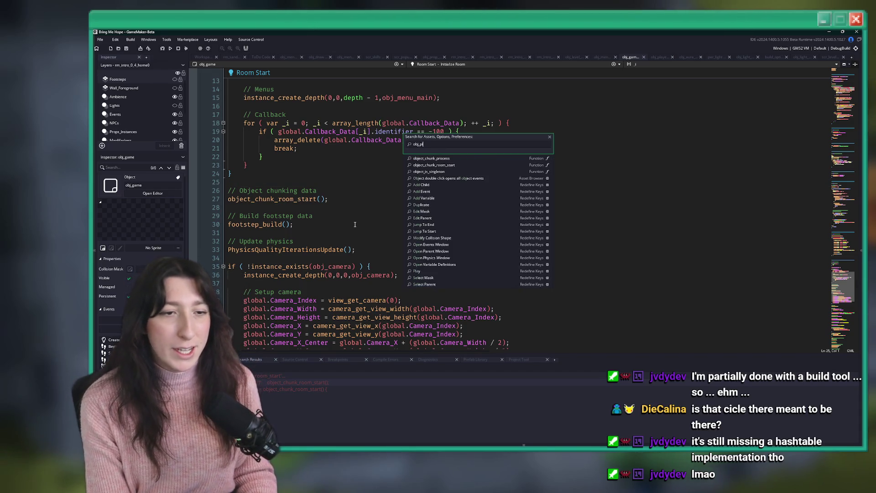
text(layer)
key(Return)
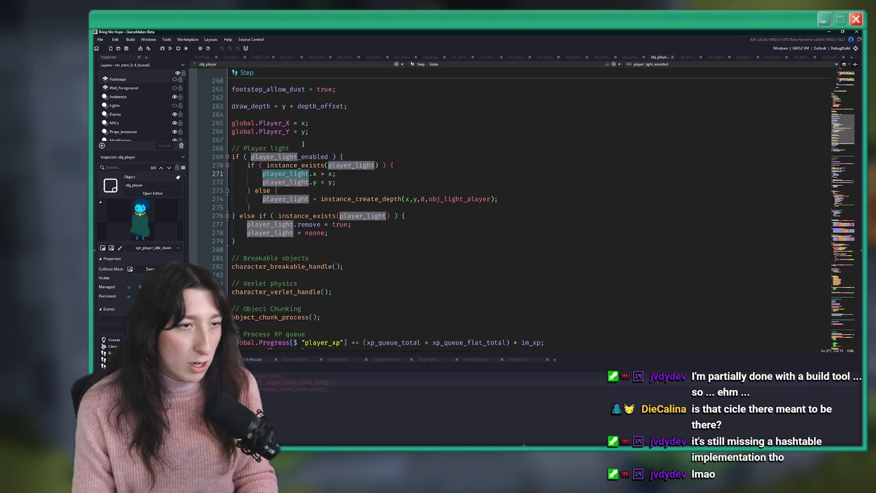
click(211, 60)
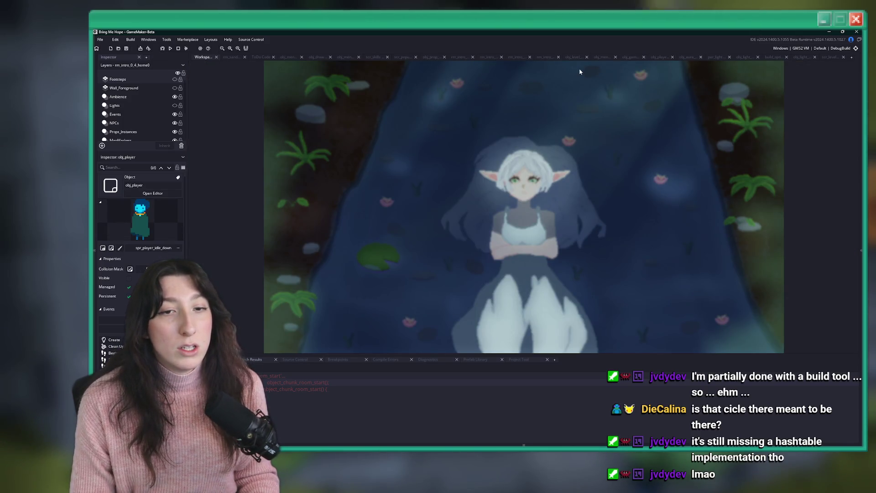
Open obj_player's Alarm 0 event and add new lines after the particle setup code
key(ctrl+t)
text(yer)
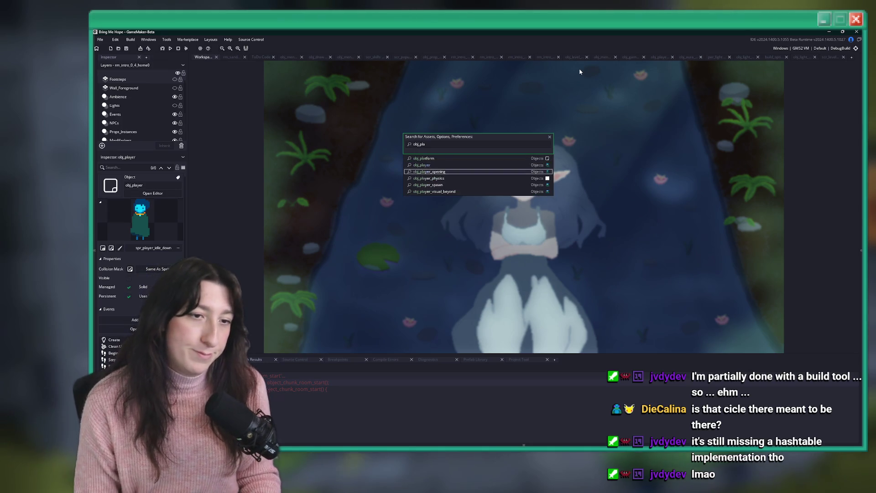
key(Return)
click(463, 66)
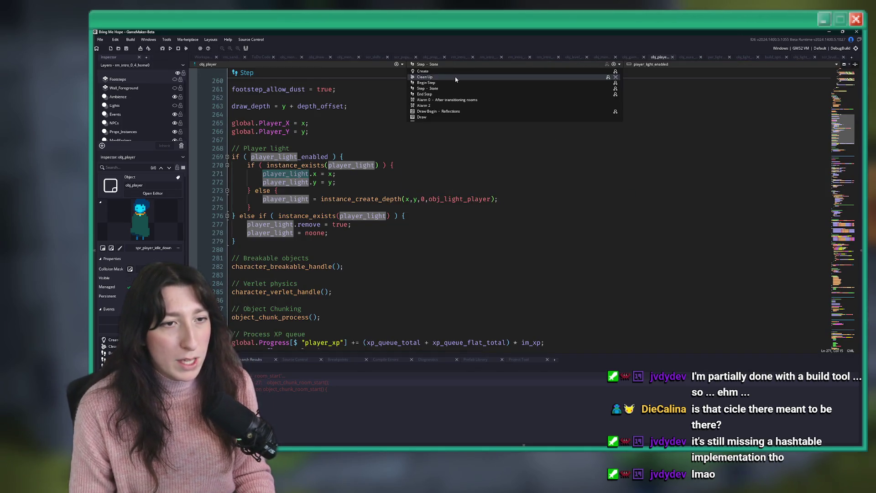
click(447, 97)
click(374, 131)
click(374, 115)
click(385, 140)
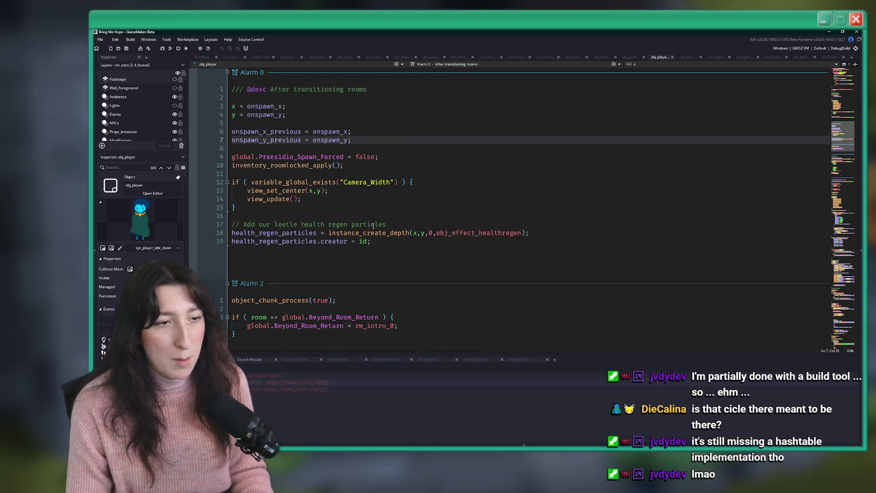
click(478, 240)
key(Return)
key(Return)
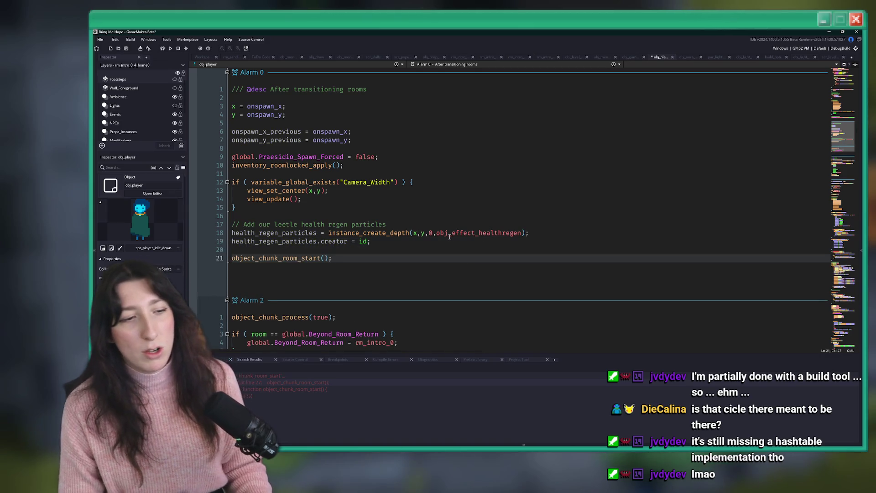
Start the build with F5, open the object_chunk_room_start definition, and close the extra editor tab
key(F5)
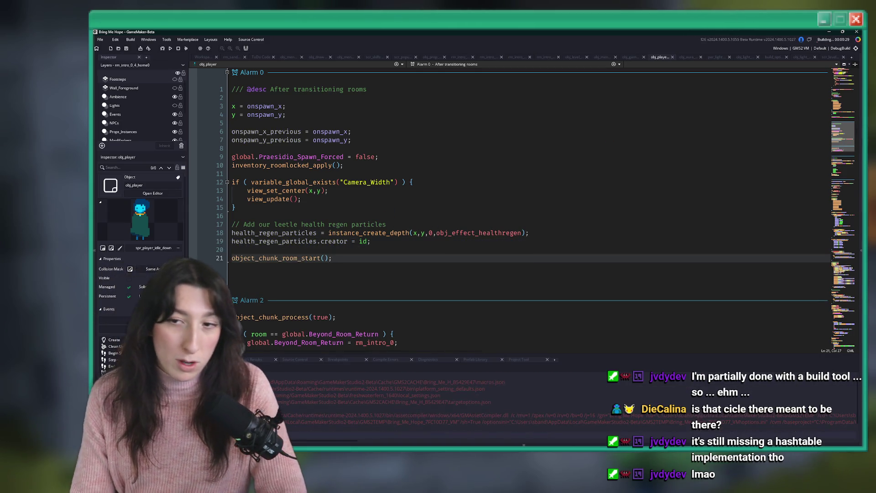
middle_click(253, 258)
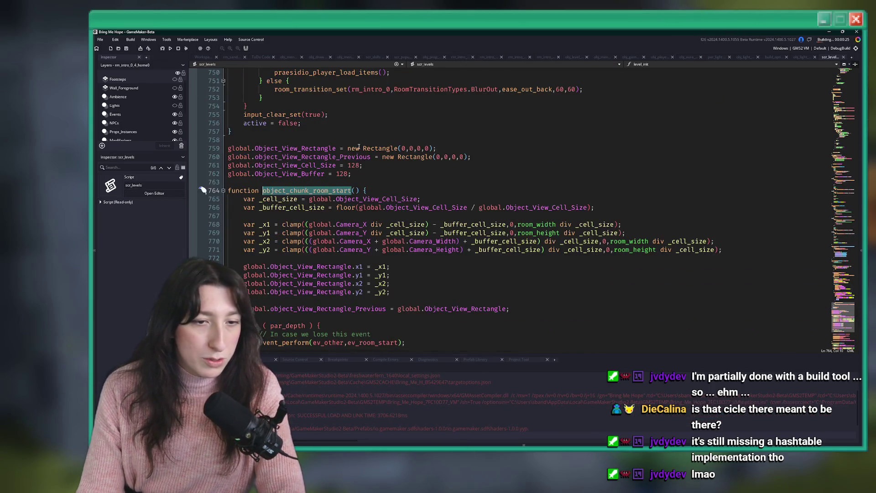
scroll(359, 147, up, 2)
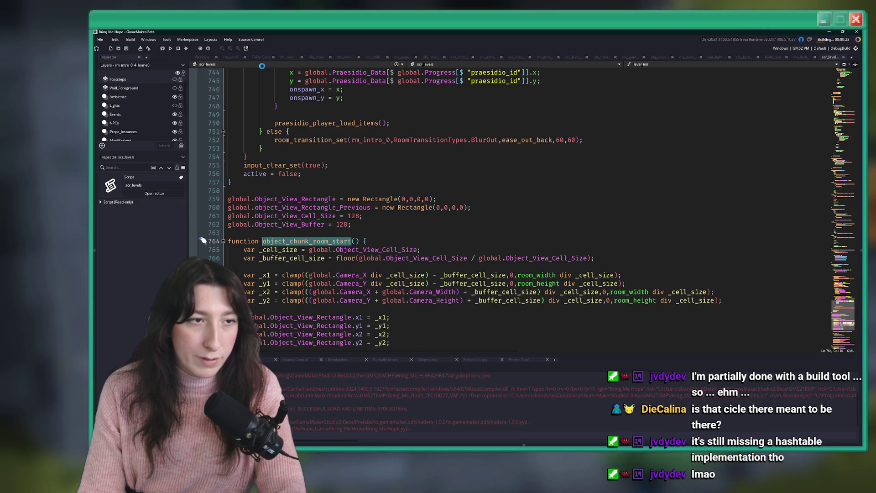
click(299, 57)
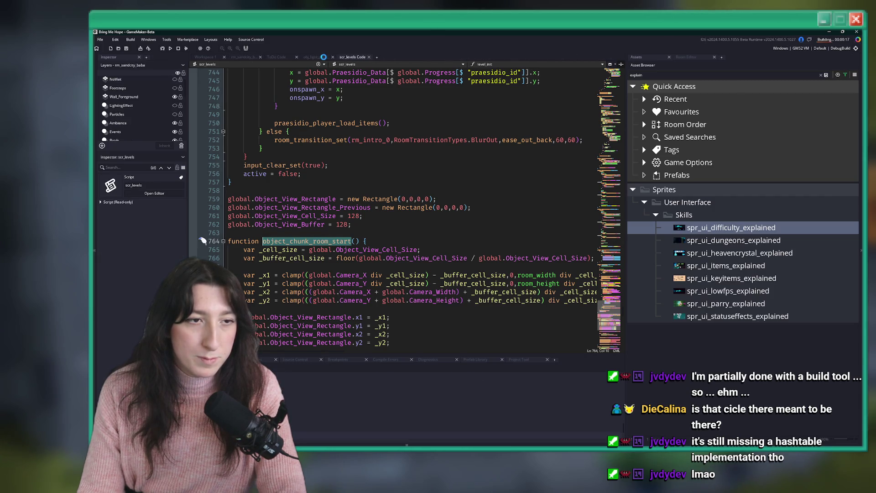
scroll(461, 189, down, 6)
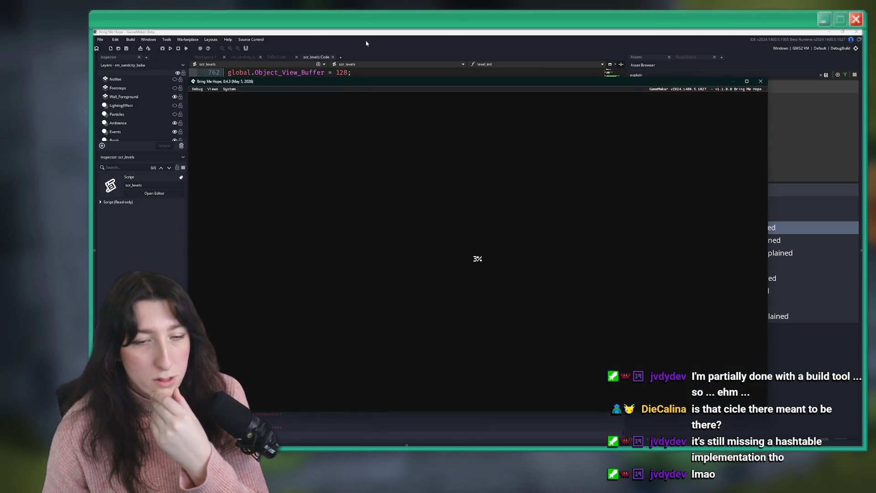
Maximize the game, start Story mode, warp to rm_intro_0_4 from the debug console, then exit
double_click(370, 82)
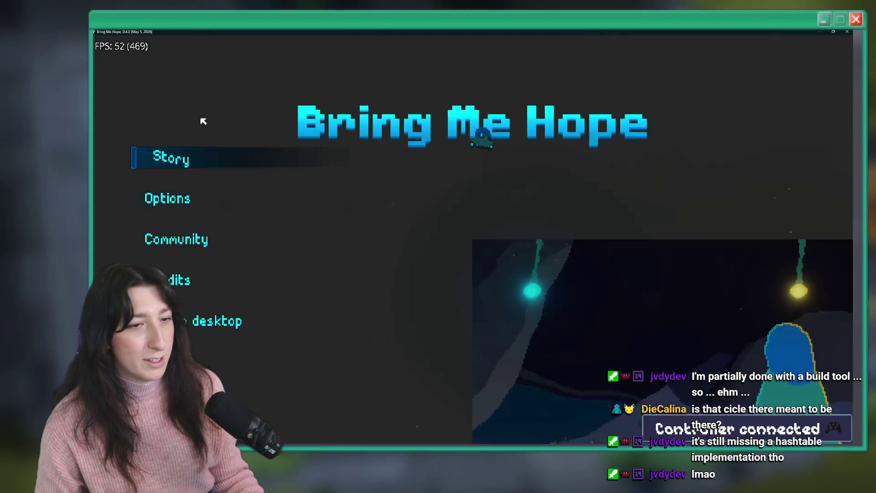
click(196, 160)
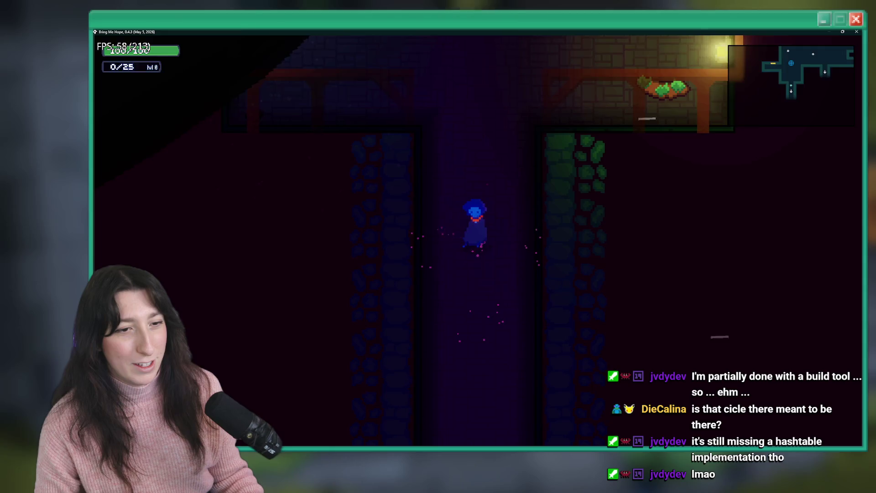
key(grave)
key(Return)
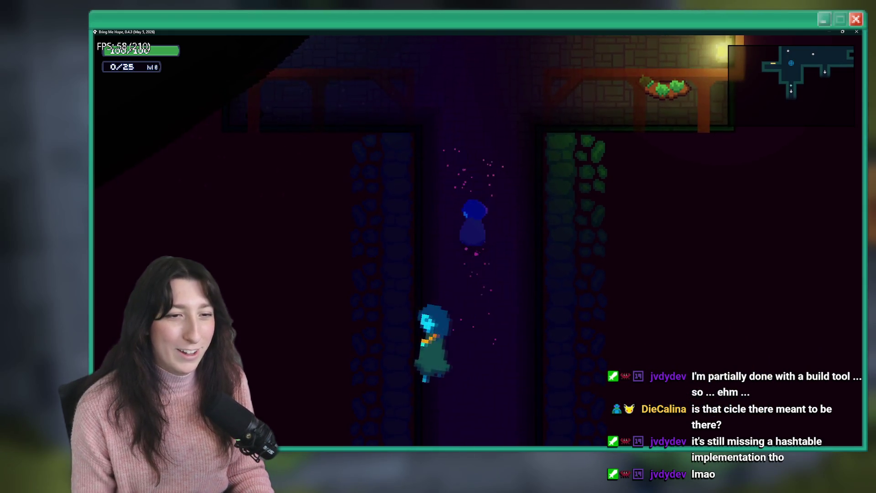
key(Escape)
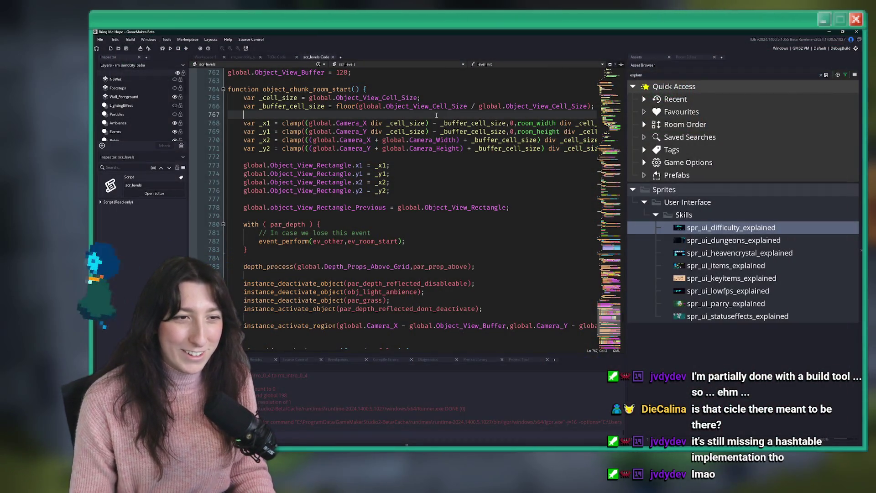
Read through object_chunk_room_start and object_chunk_process in scr_levels, selecting the object_chunk_process name
click(431, 241)
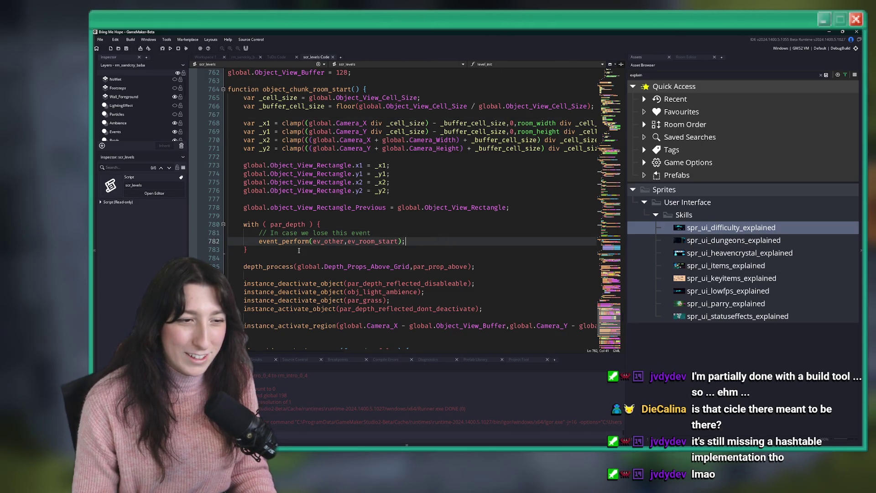
scroll(242, 246, down, 2)
scroll(251, 244, up, 2)
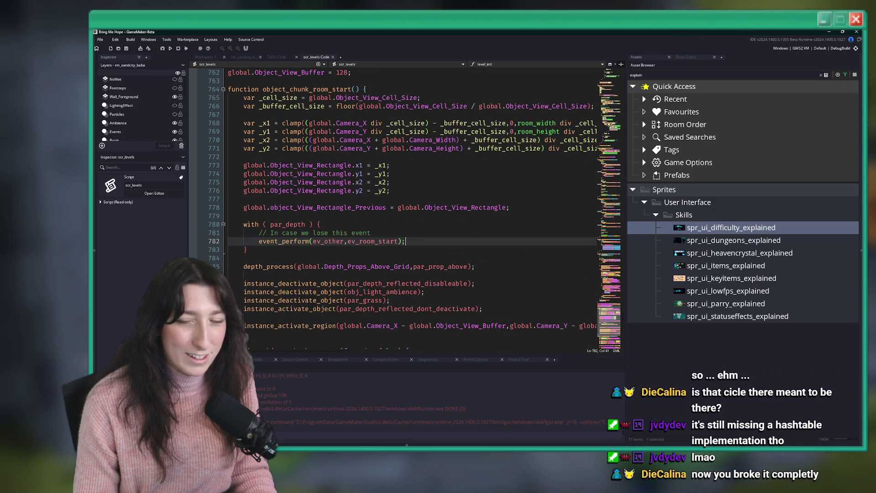
scroll(349, 179, down, 2)
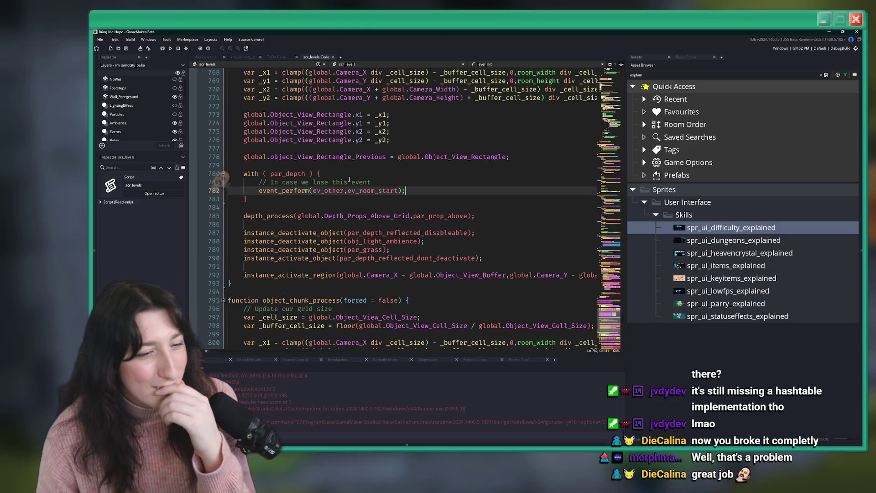
scroll(374, 186, up, 2)
scroll(397, 194, down, 2)
scroll(397, 193, down, 6)
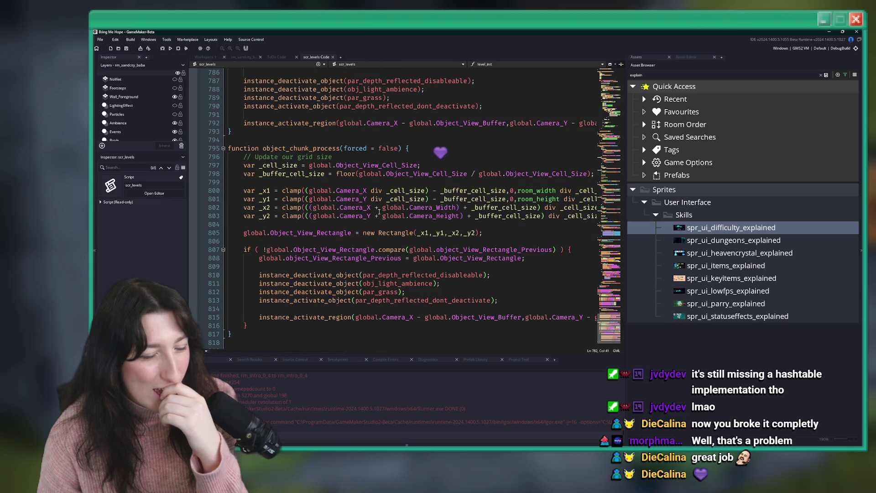
scroll(388, 205, up, 6)
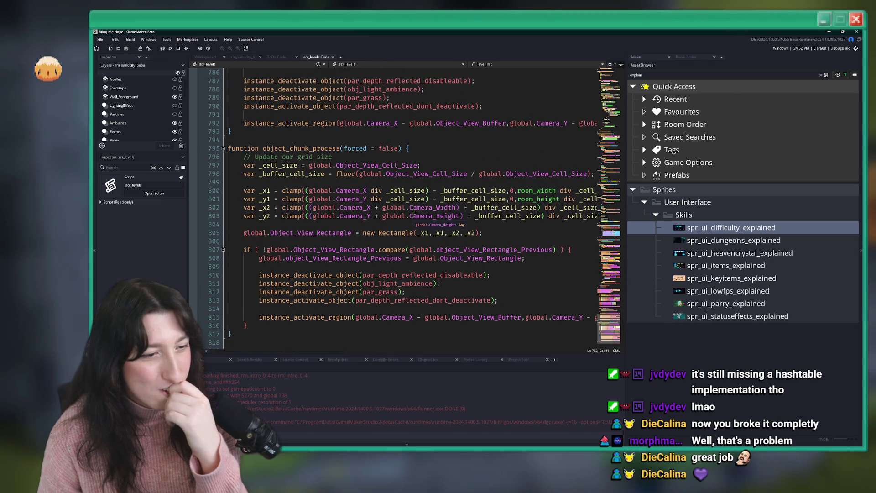
double_click(301, 299)
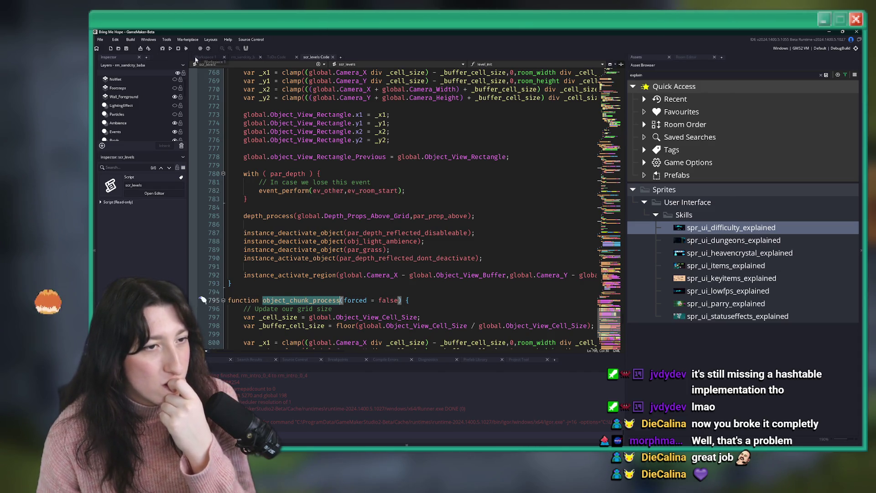
click(198, 58)
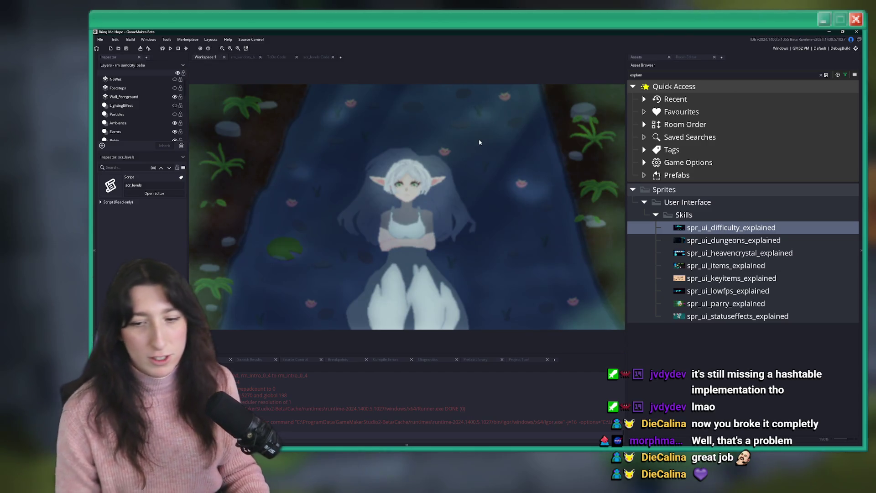
Open obj_player's Alarm 0 event through the asset search
key(ctrl+t)
text(obj_player)
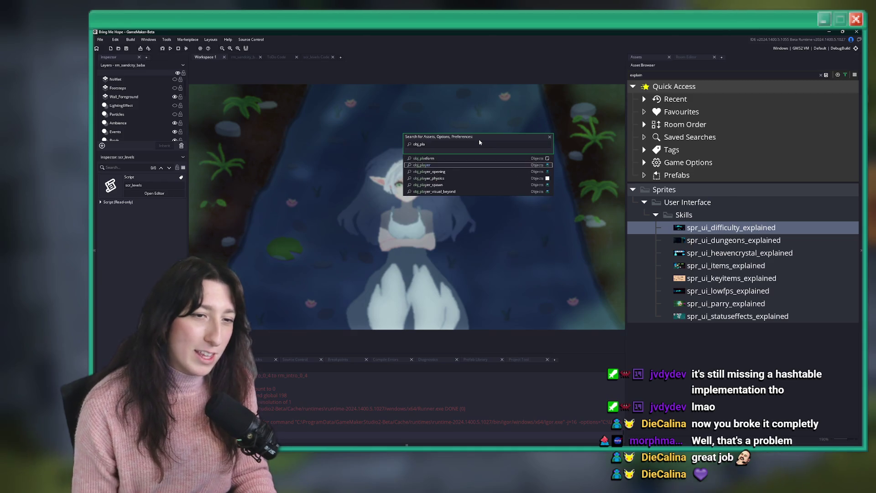
key(Return)
click(387, 64)
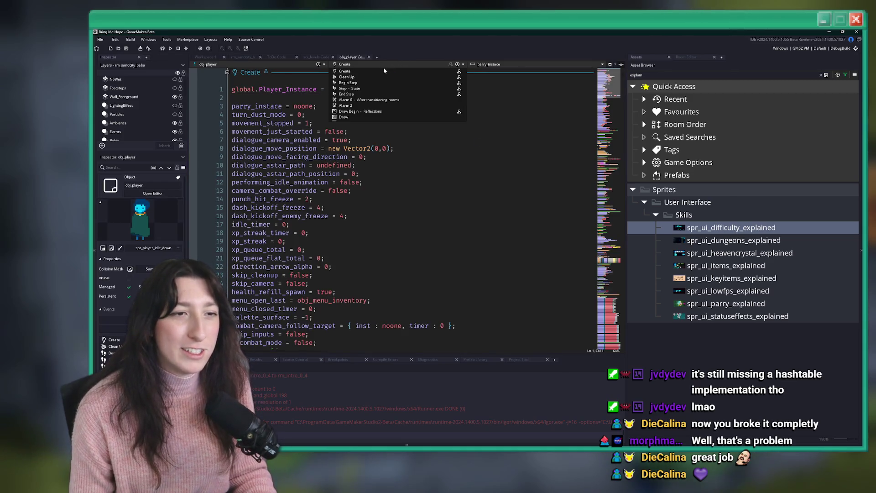
click(401, 102)
Delete the object_chunk_room_start() call, save, and select obj_light_ambience back in scr_levels
click(443, 182)
click(333, 258)
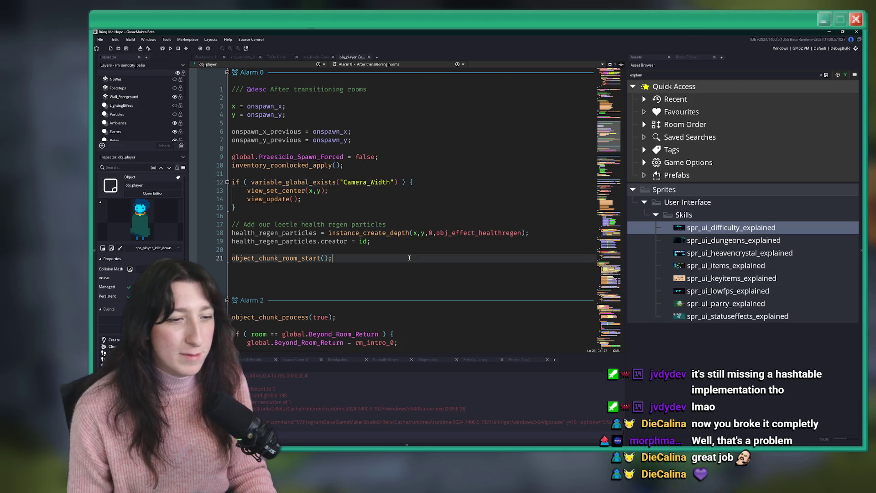
drag(332, 258, 317, 251)
key(BackSpace)
key(BackSpace)
key(ctrl+s)
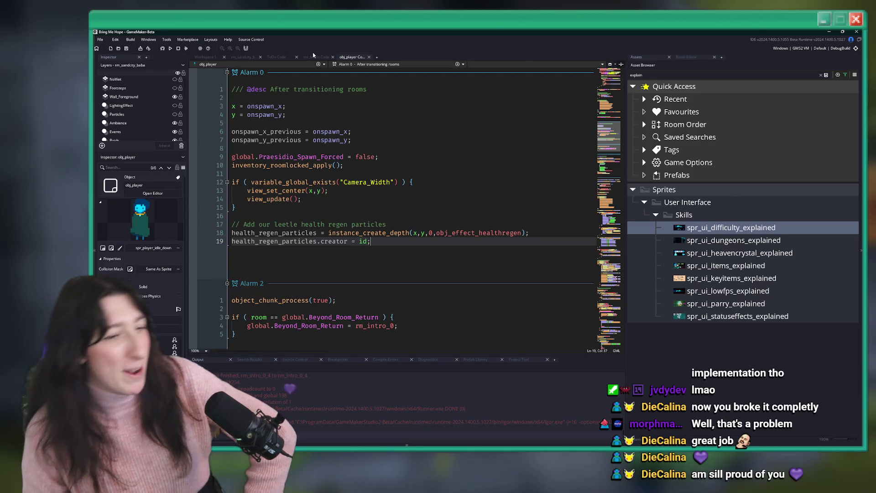
click(314, 57)
double_click(352, 240)
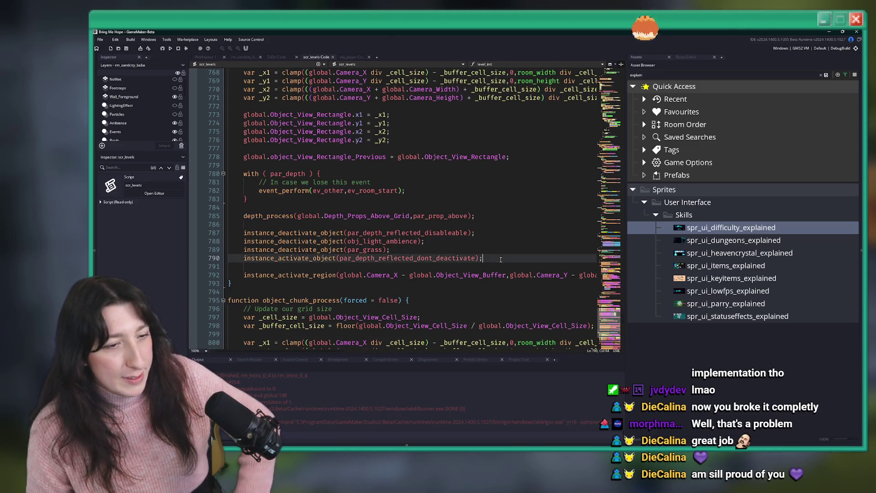
Hide the side panels, comment out the obj_light_ambience line 788, and run a test build
click(507, 257)
key(F12)
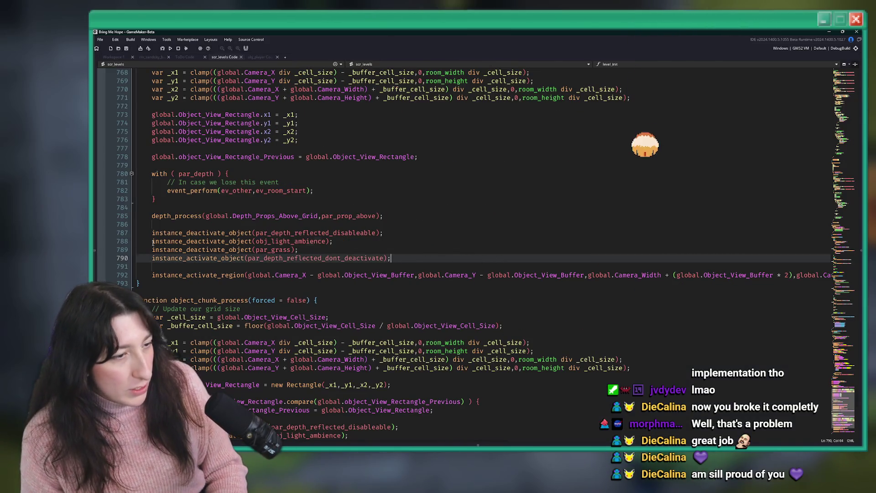
click(136, 238)
key(ctrl+k)
key(F5)
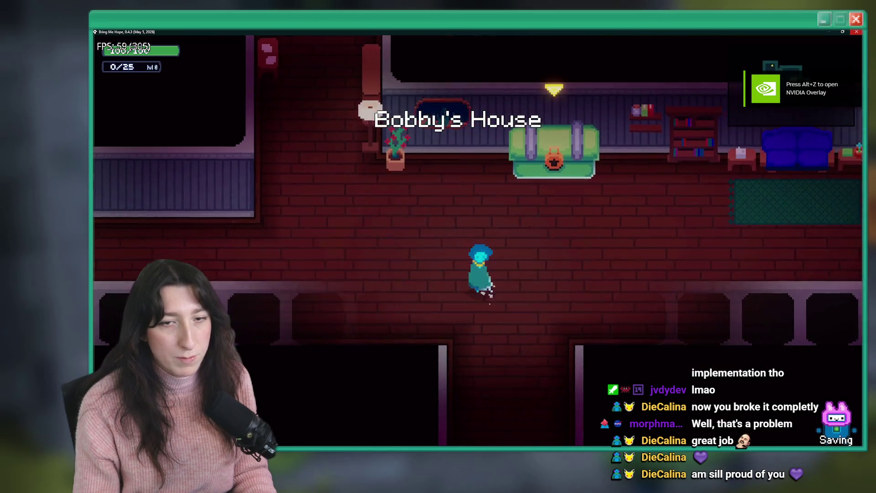
key(alt+F4)
Uncomment the obj_light_ambience deactivation line and place the caret in the par_depth with block
drag(152, 233, 298, 249)
key(ctrl+shift+k)
click(227, 174)
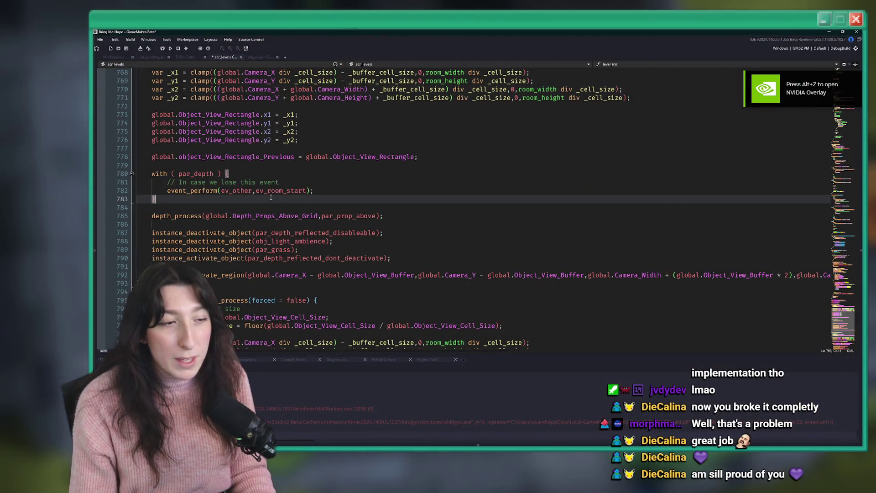
Duplicate the par_depth with block below itself and start a build
drag(157, 199, 267, 171)
key(ctrl+c)
click(155, 208)
key(ctrl+v)
click(278, 292)
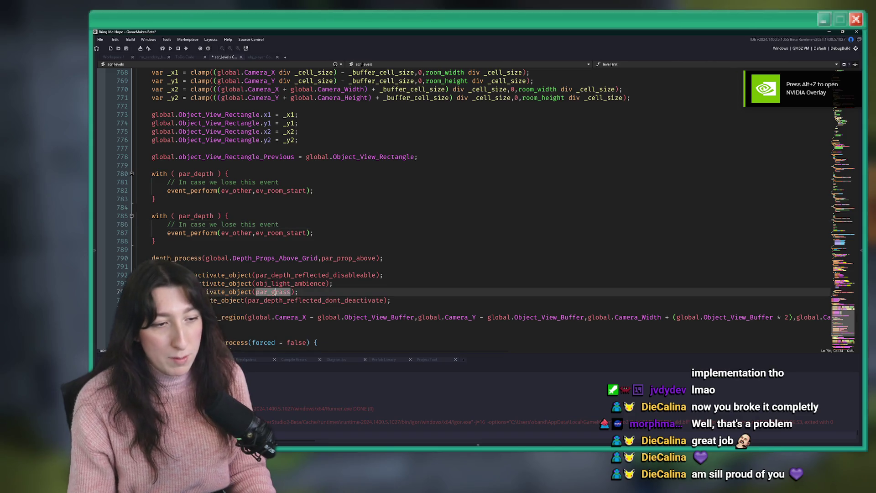
key(ctrl+c)
double_click(189, 216)
key(ctrl+v)
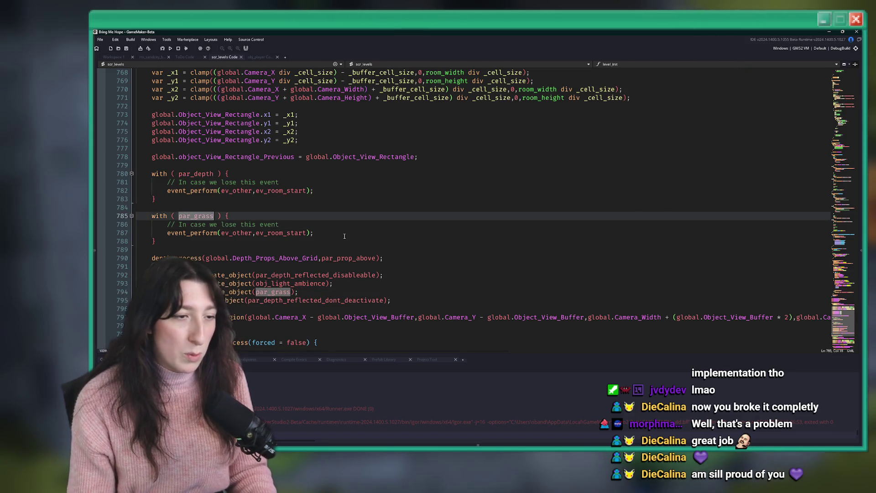
click(344, 235)
key(F5)
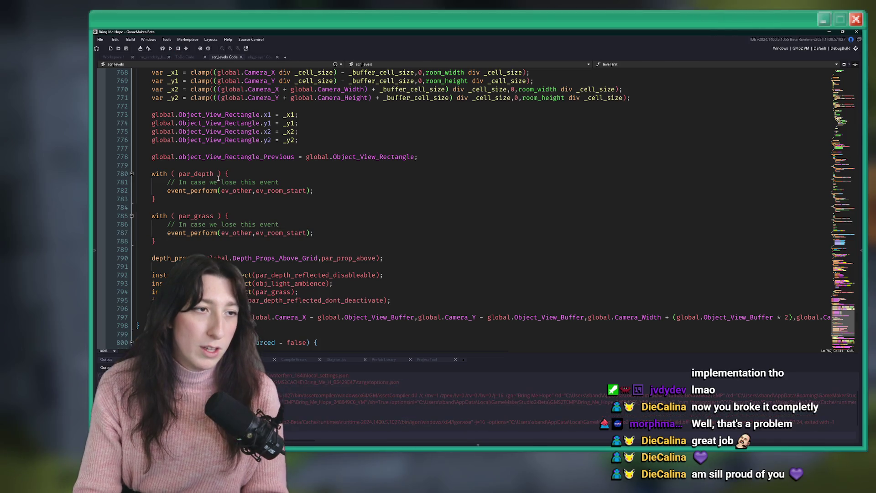
Retarget the duplicated with block to obj_light_ambience and open that object's editor
double_click(283, 285)
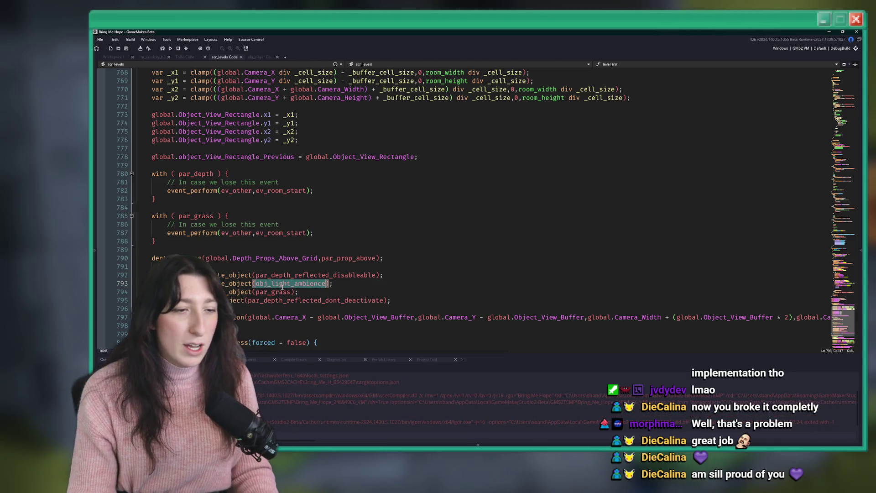
click(203, 216)
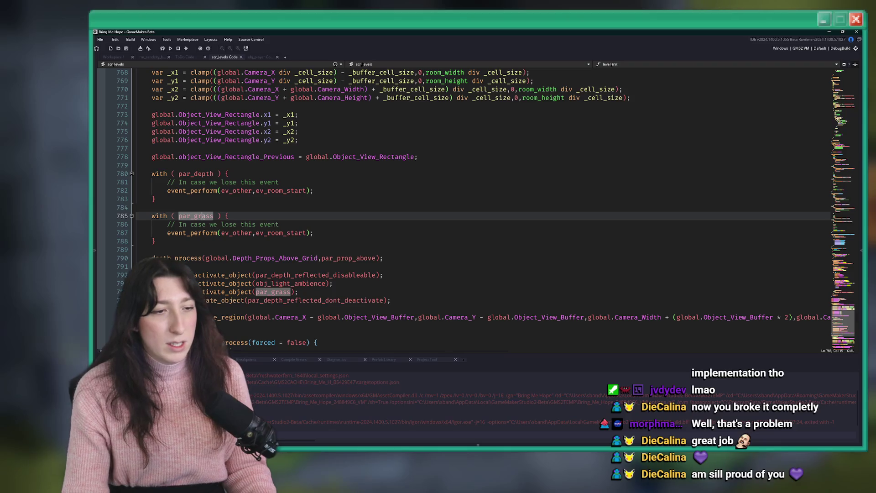
key(ctrl+z)
double_click(194, 216)
key(ctrl+v)
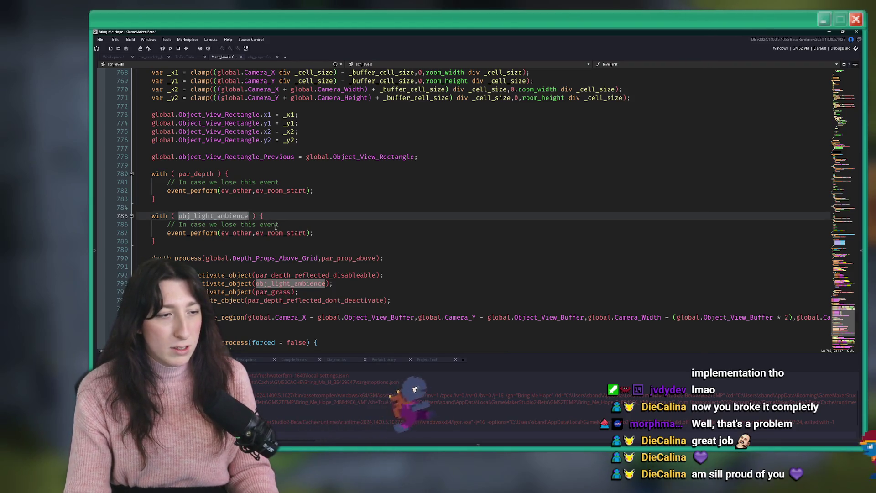
click(363, 234)
middle_click(213, 216)
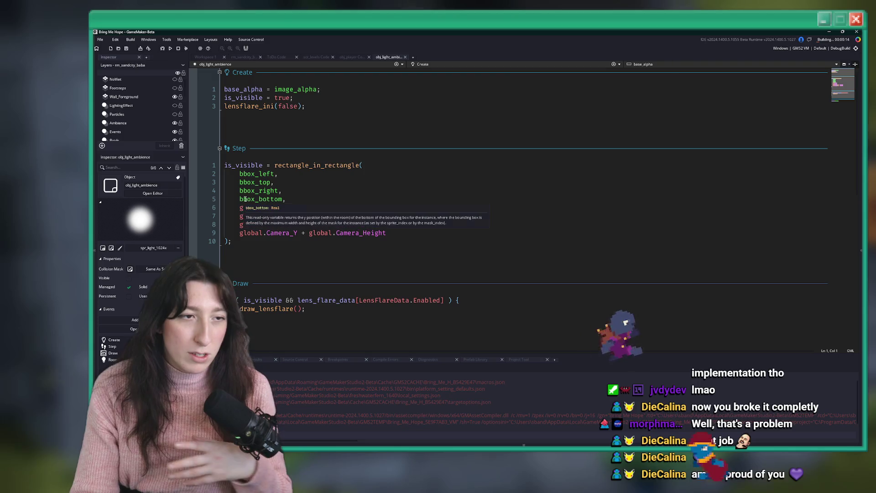
Close the obj_light_ambience editor and bring the running game window to full screen
scroll(248, 195, down, 8)
scroll(312, 273, up, 4)
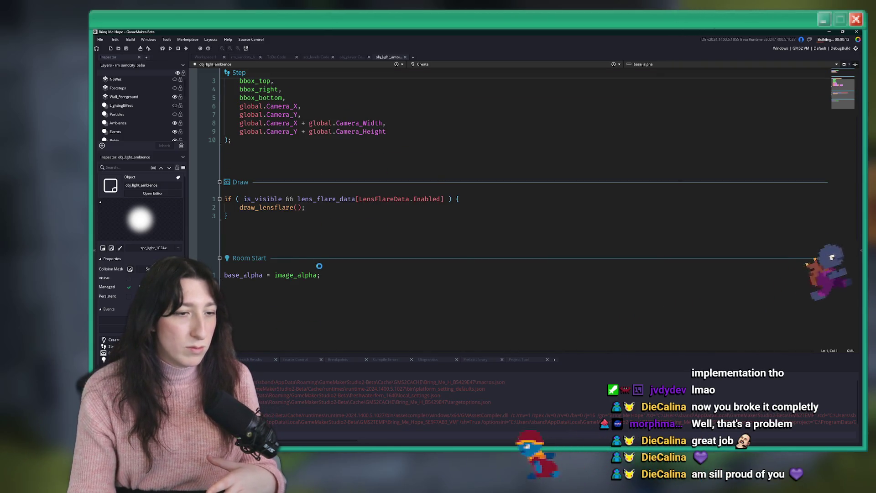
key(ctrl+w)
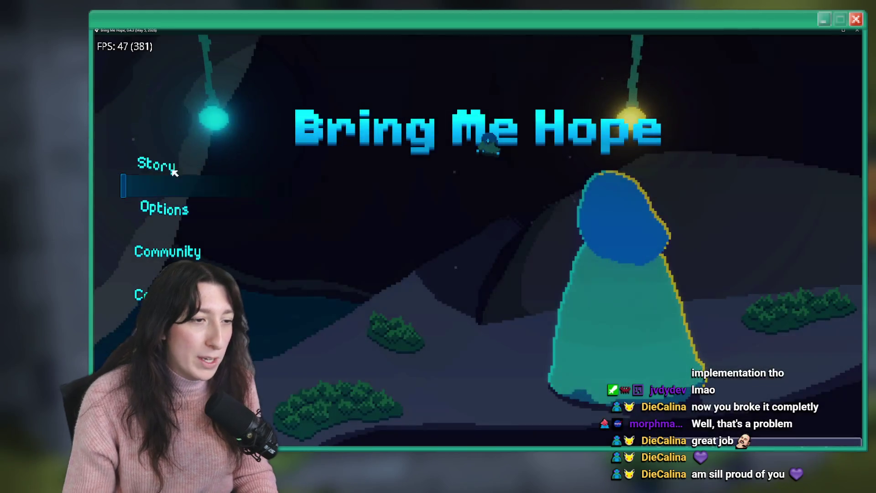
click(173, 170)
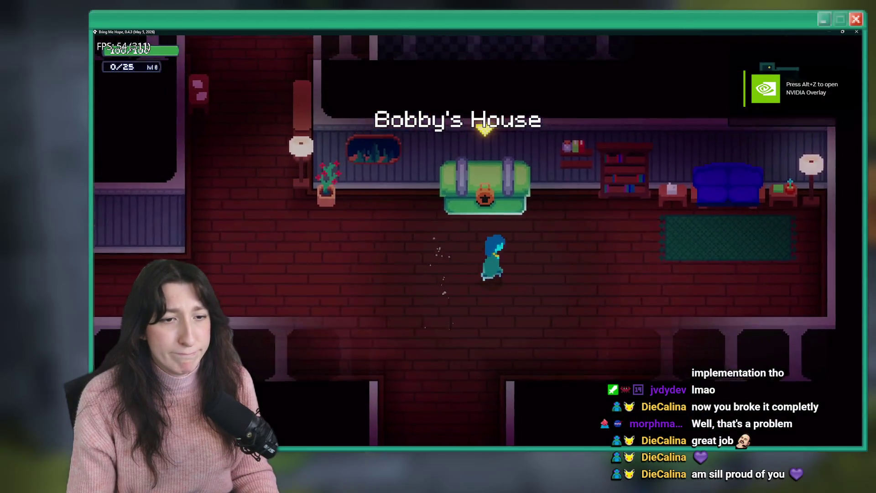
drag(726, 32, 561, 335)
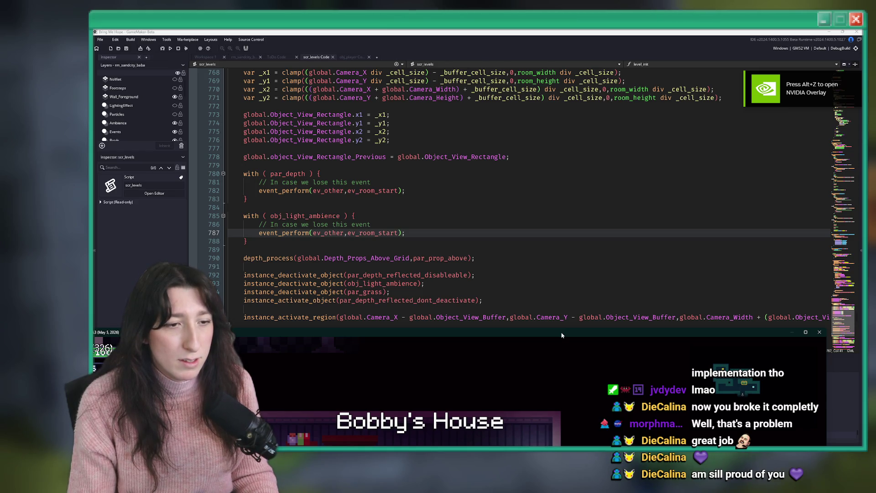
double_click(562, 335)
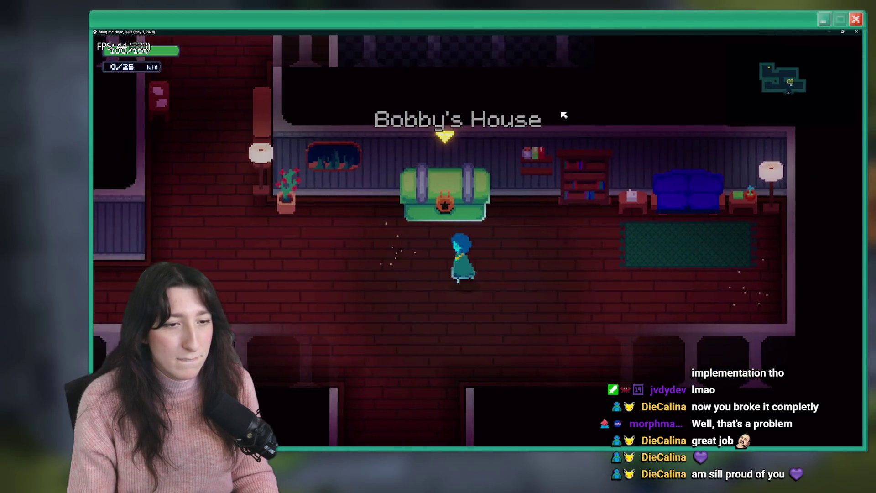
Walk through Bobby's House into Sea Cave City and in and out of Daryl & Blaow's House
key(d)
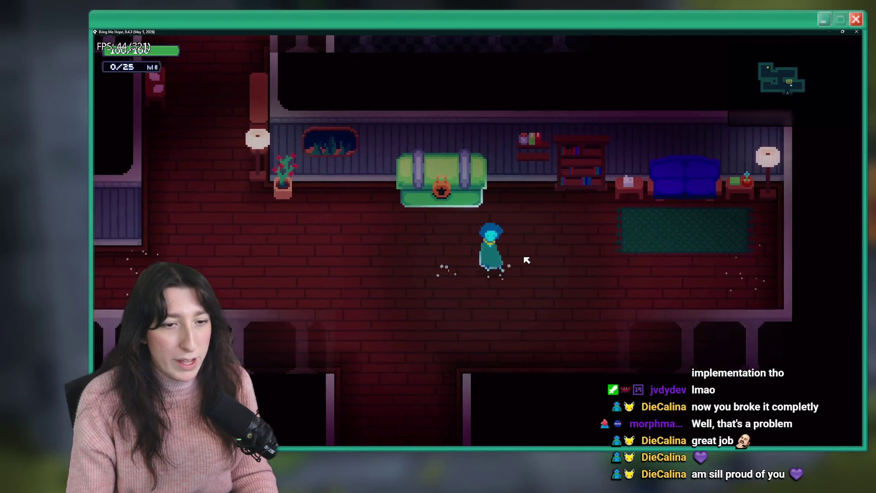
key(a)
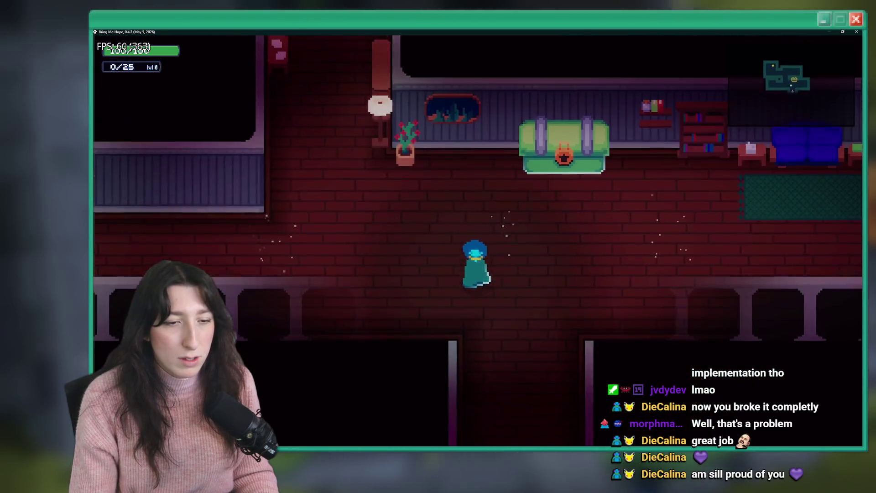
key(s)
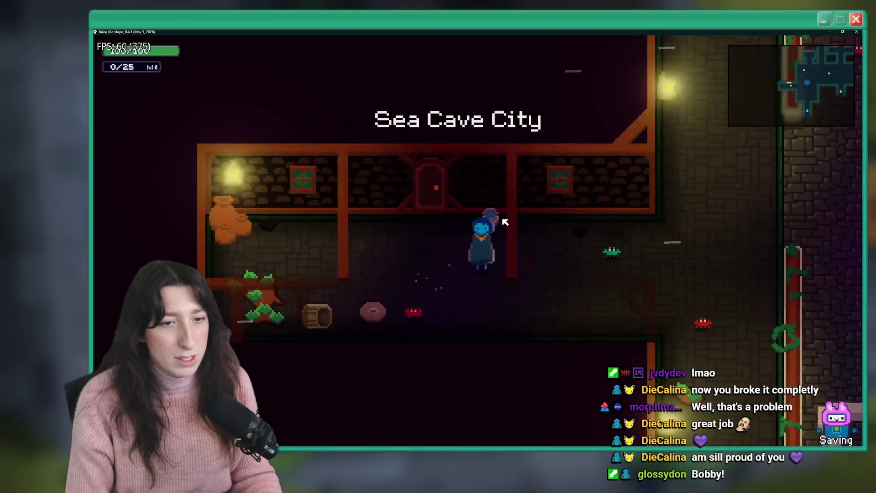
key(a)
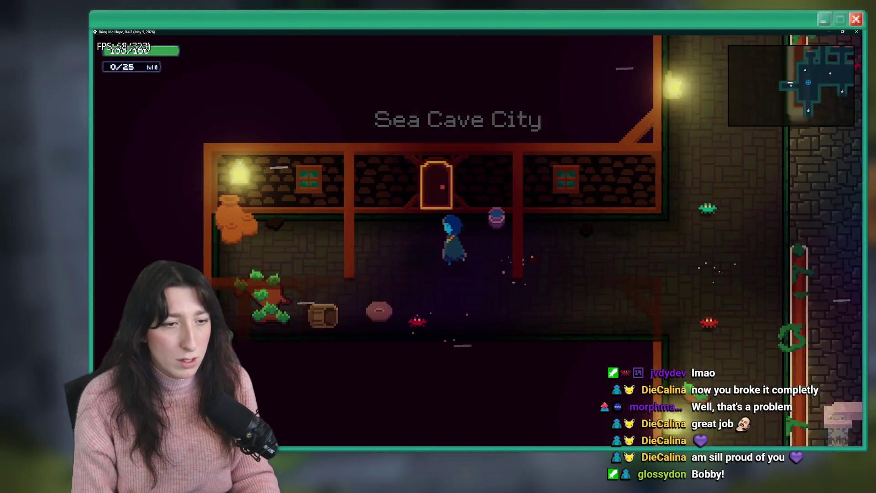
key(d)
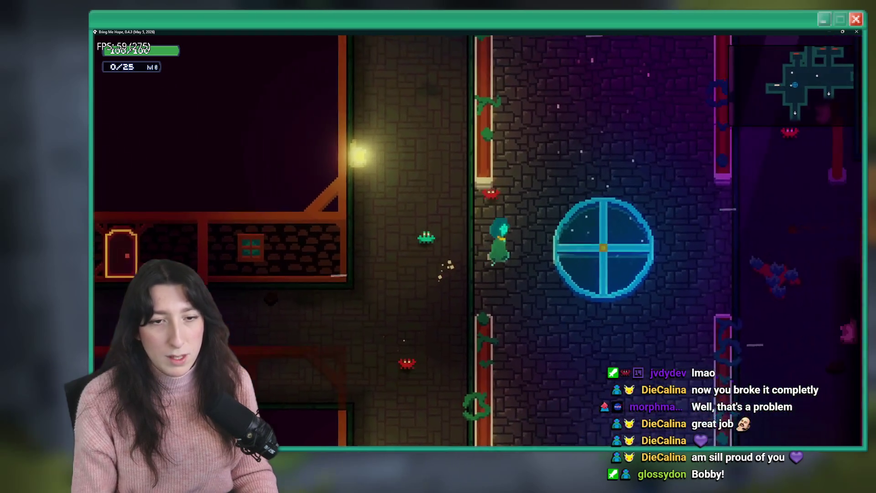
key(d)
key(w)
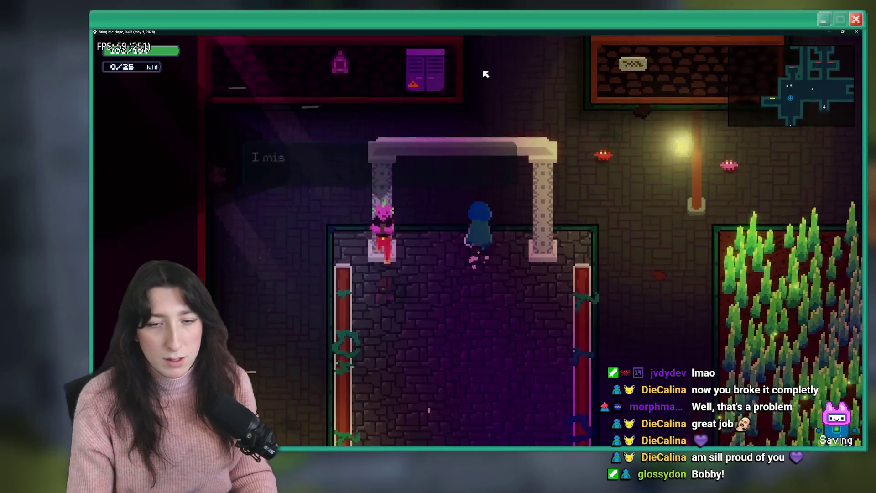
key(w)
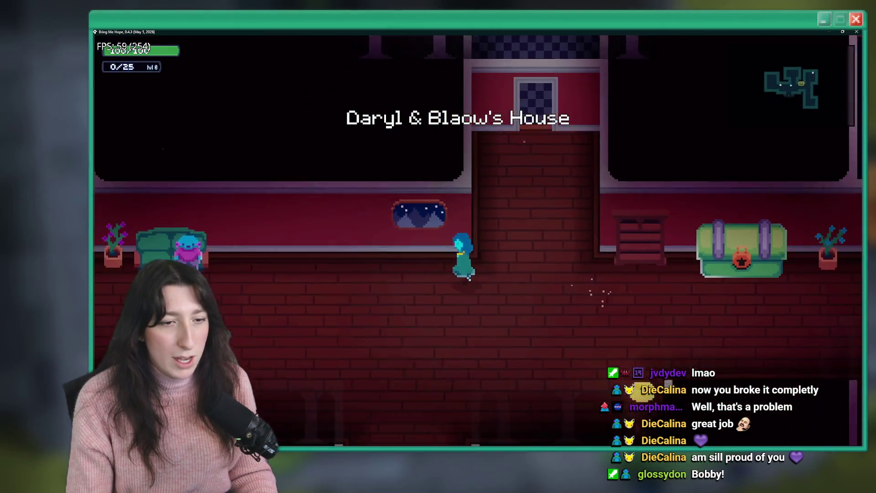
key(s)
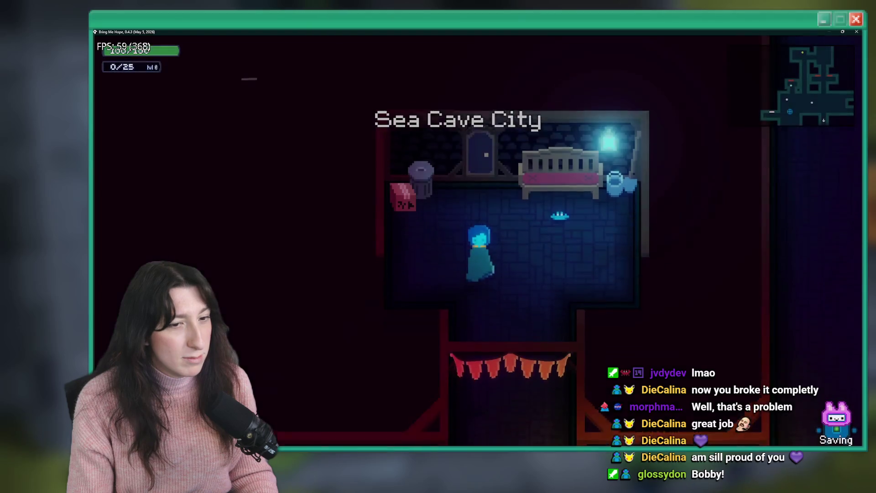
Visit Shashashana's House, the Shellsea, Clawdia & Elizafish house and Daryl & Blaow's again, then quit
key(w)
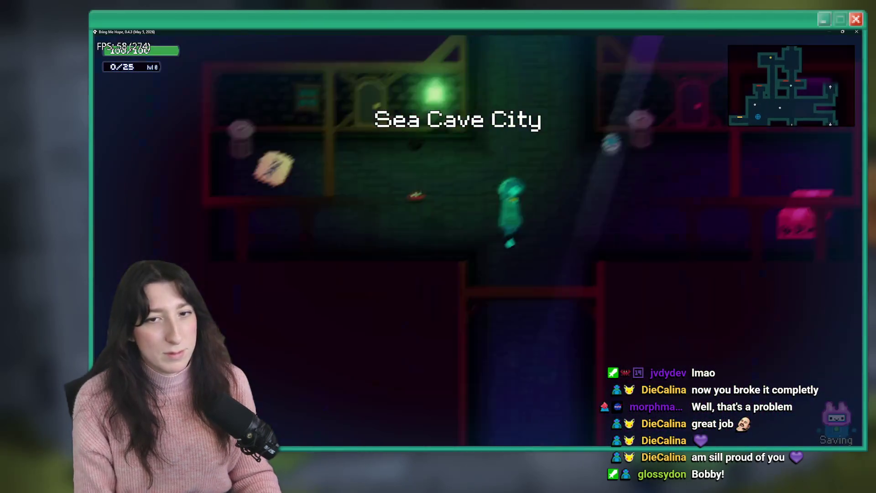
key(w)
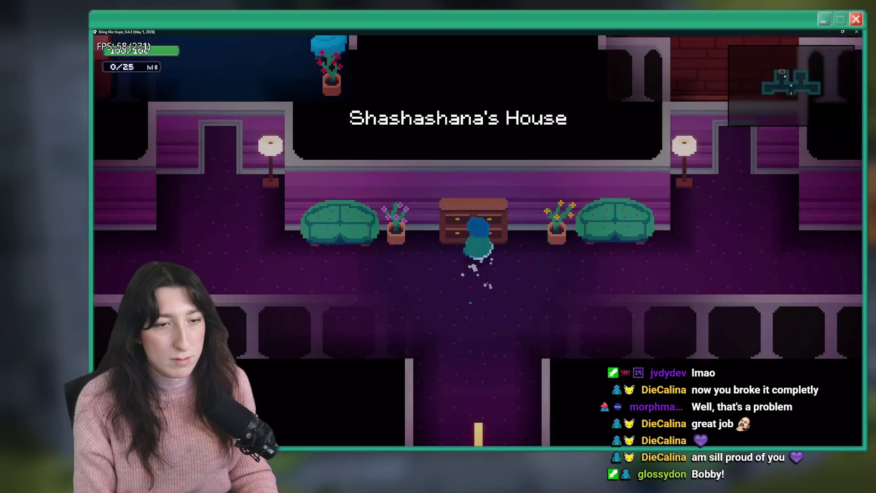
key(a)
key(w)
key(s)
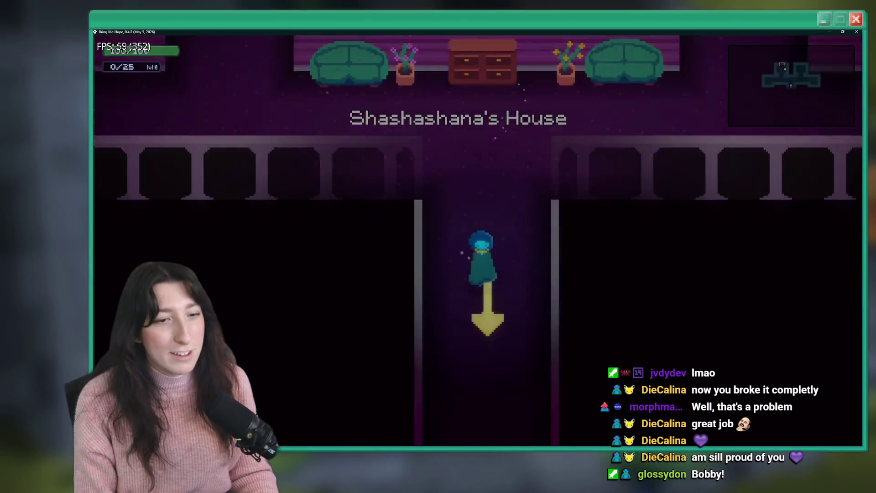
key(w)
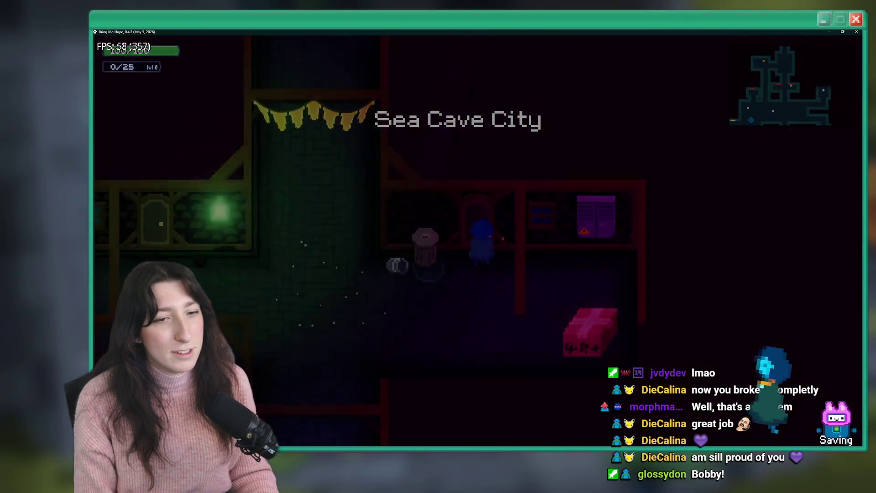
key(a)
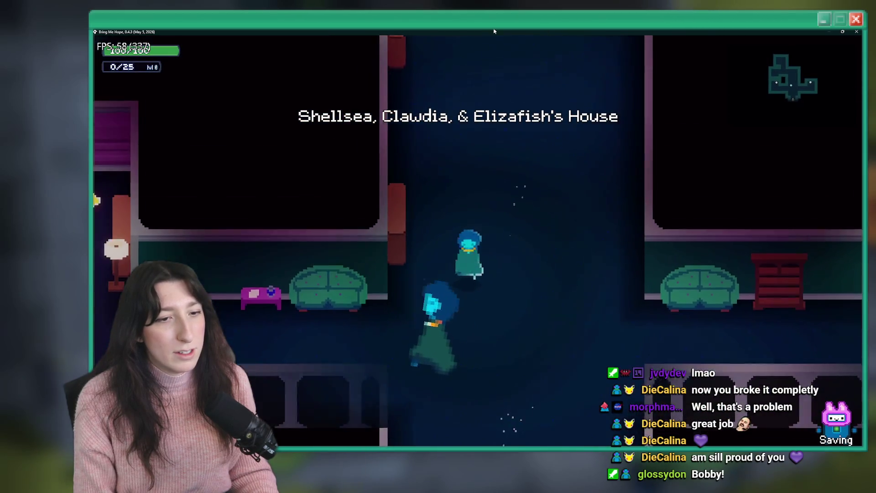
key(s)
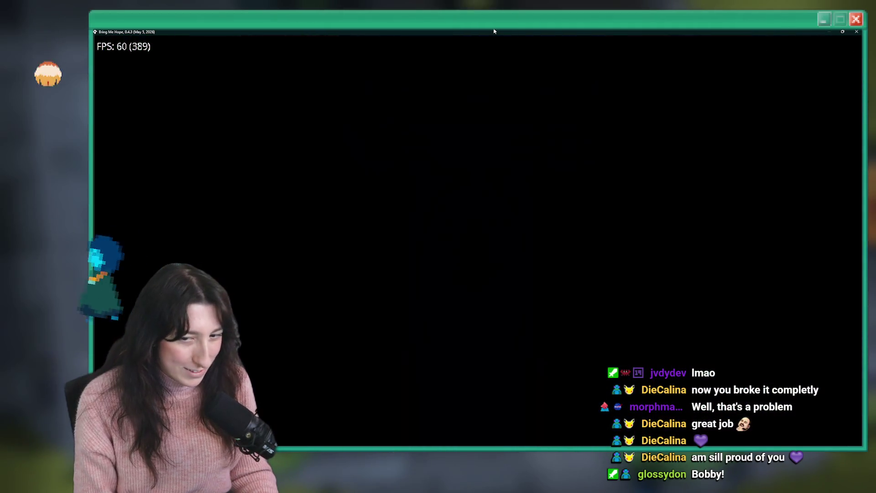
key(w)
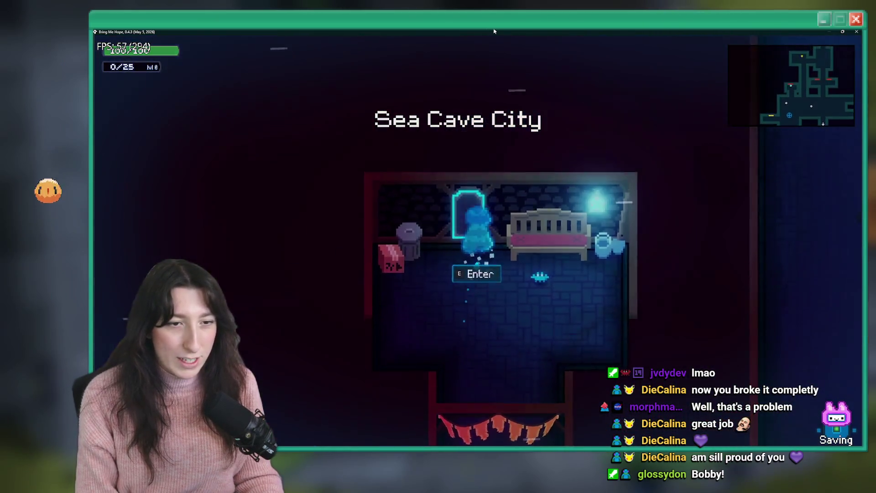
key(s)
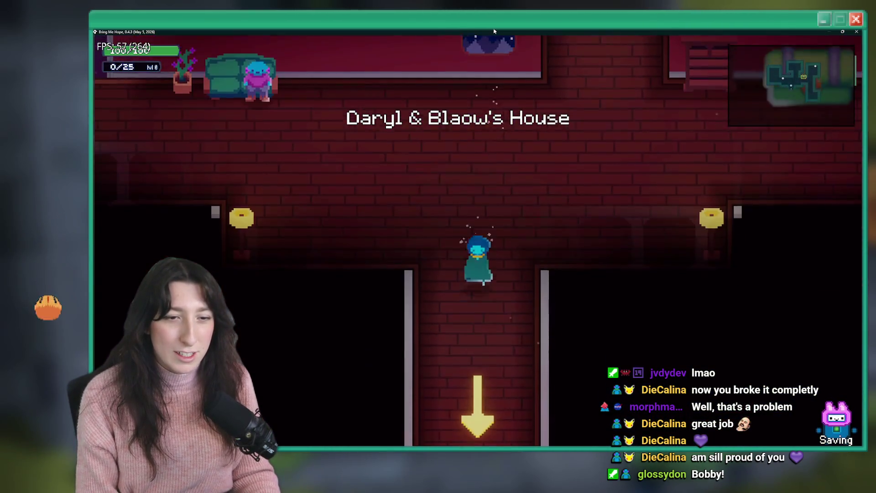
key(w)
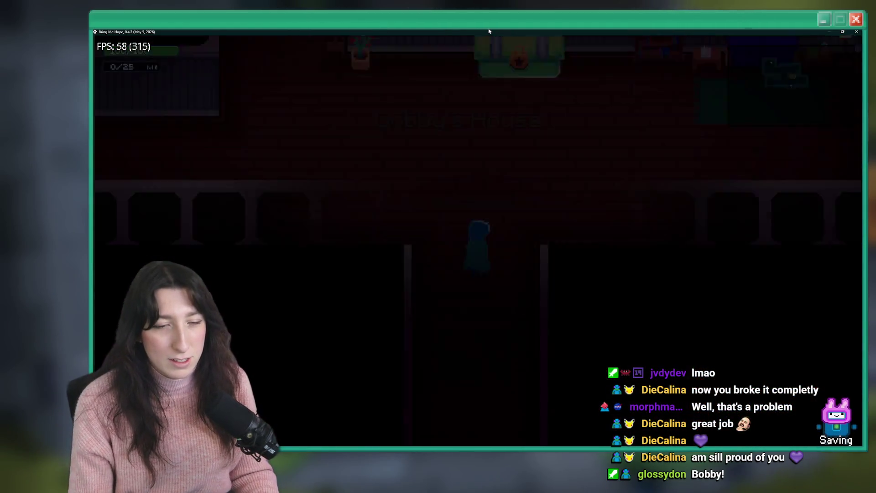
key(a)
key(Escape)
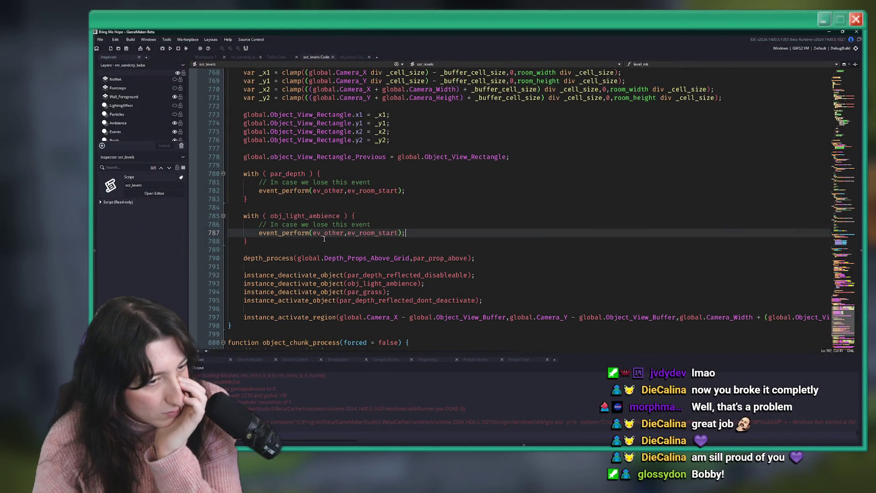
Duplicate line 787 into event_perform(ev_create,0) above the room-start call, then build and run the game full-screen
drag(398, 233, 386, 233)
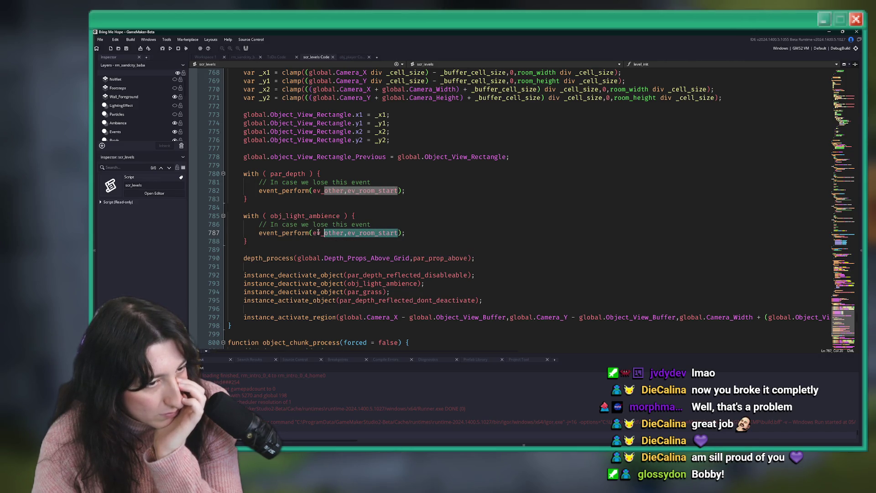
click(408, 234)
key(ctrl+d)
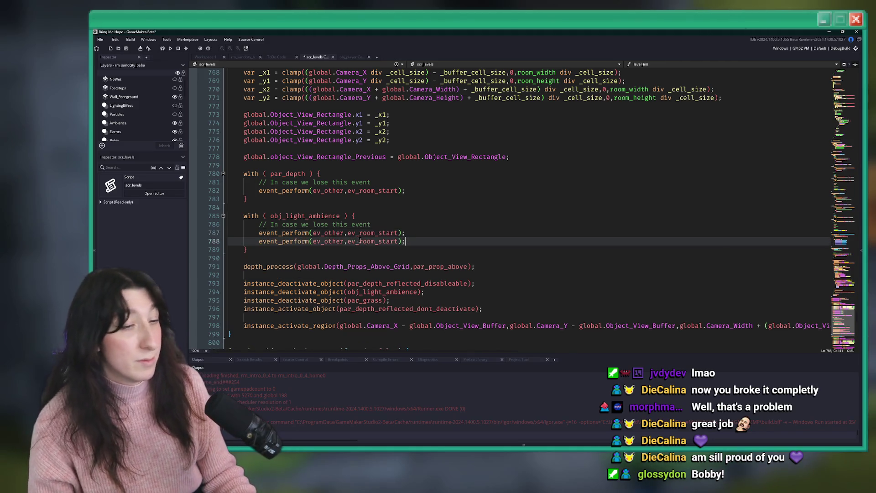
double_click(344, 234)
text(c)
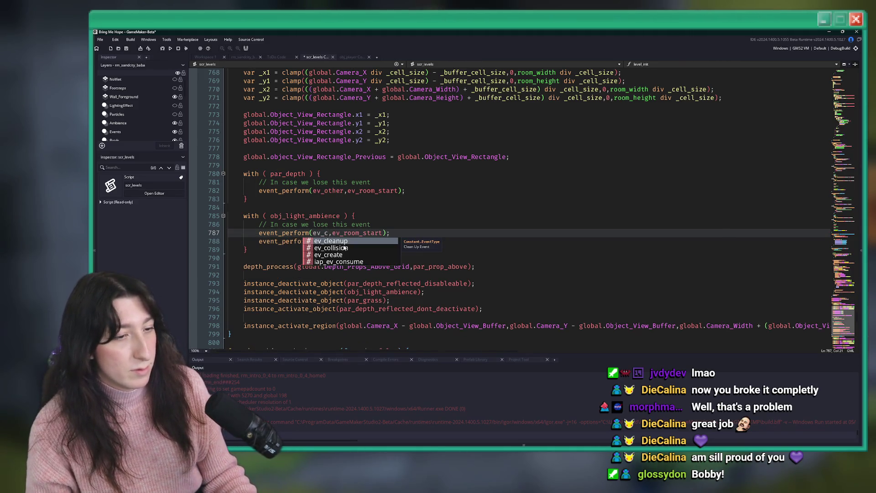
click(341, 255)
mouse_move(300, 233)
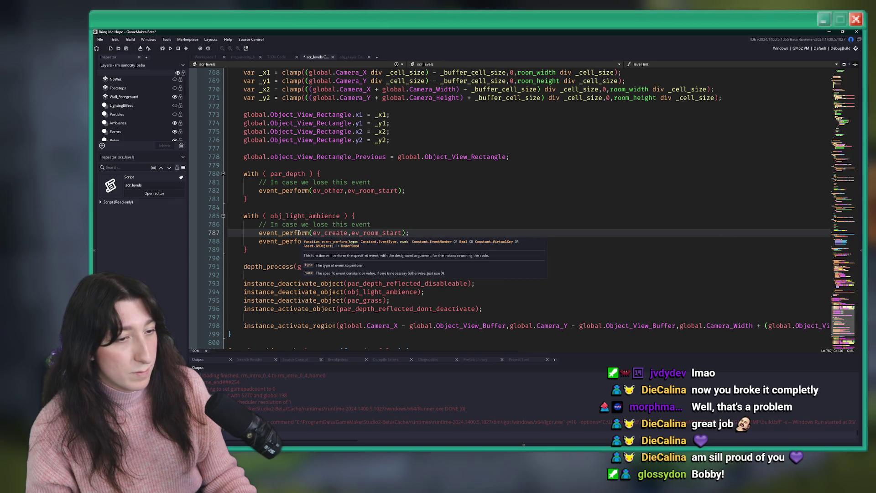
double_click(375, 233)
text(0)
key(F5)
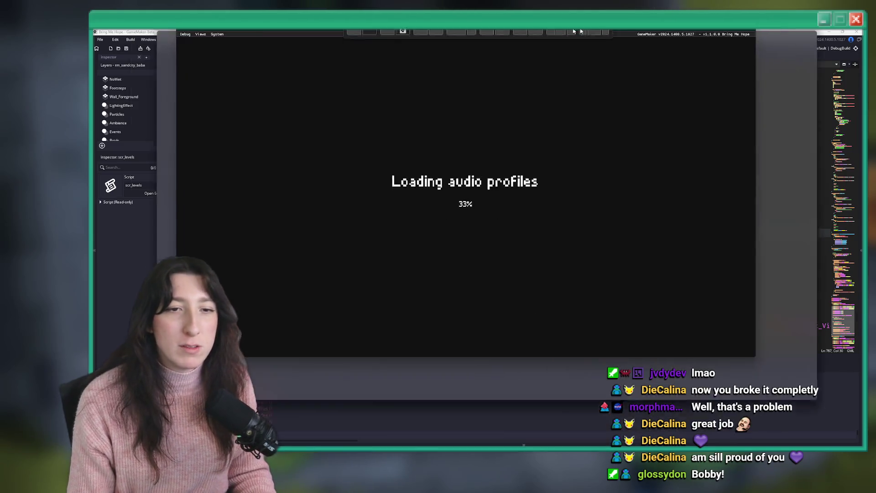
double_click(598, 83)
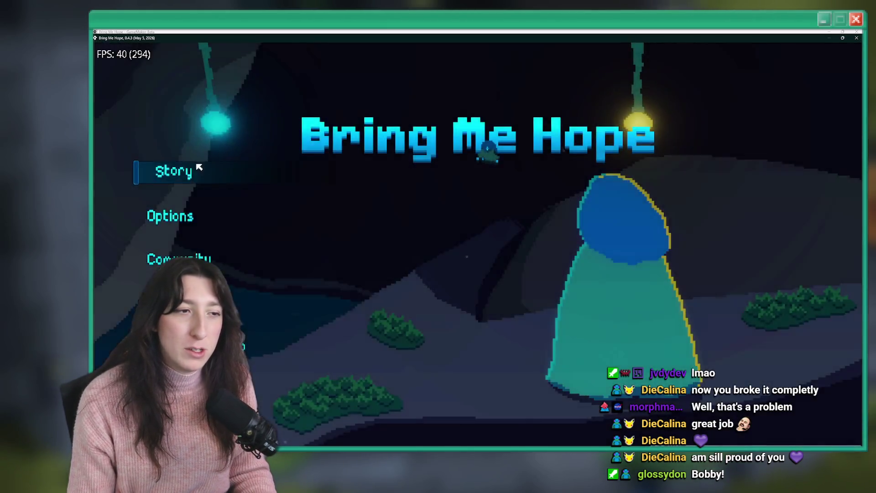
Start playing, walk around Sea Cave City and glance at the graphics options
click(199, 169)
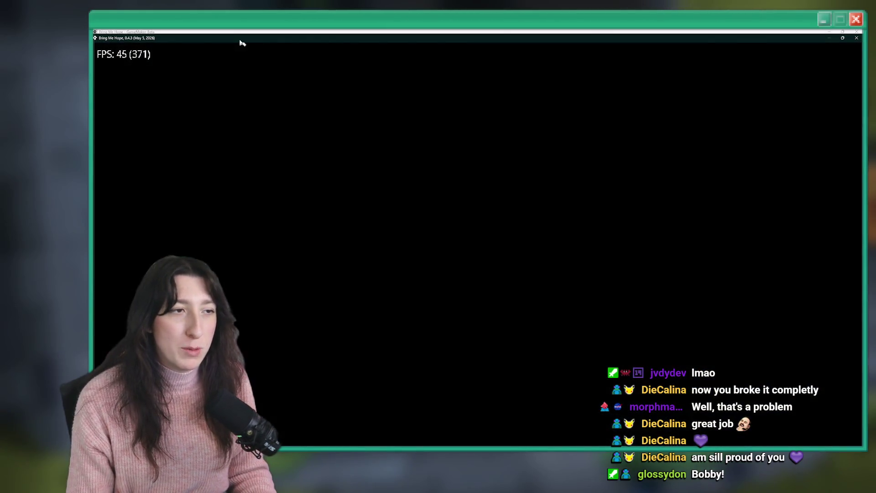
key(a)
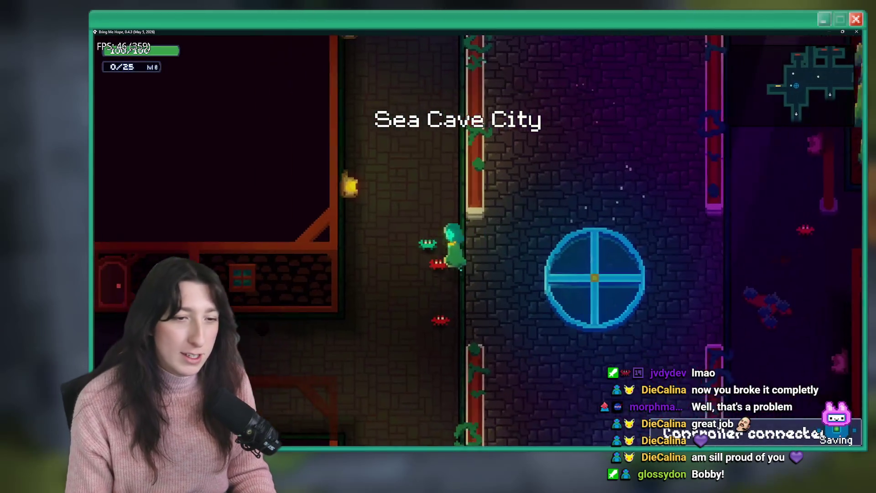
key(d)
key(Escape)
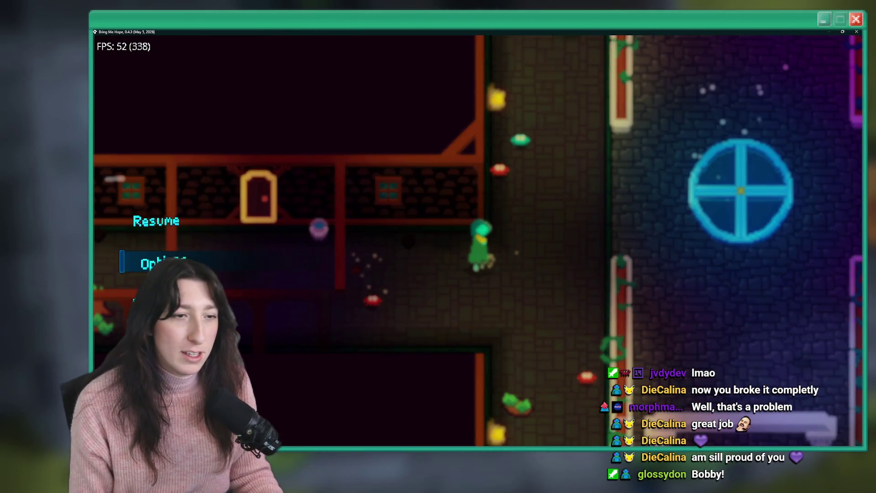
key(Return)
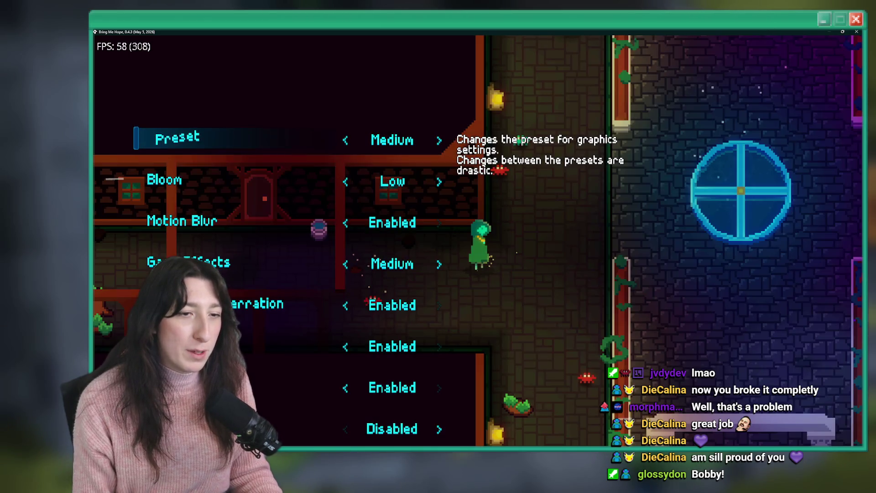
key(Escape)
Walk the character up to the door and around inside Bobby's House
key(d)
key(w)
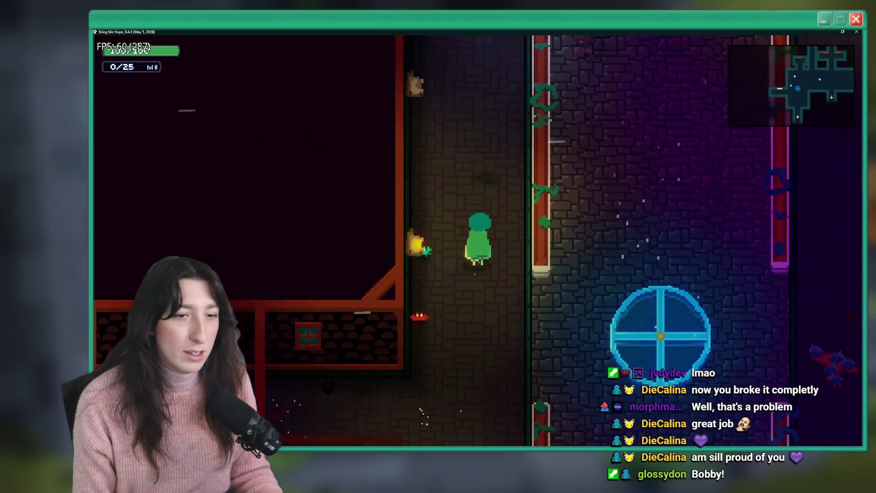
key(a)
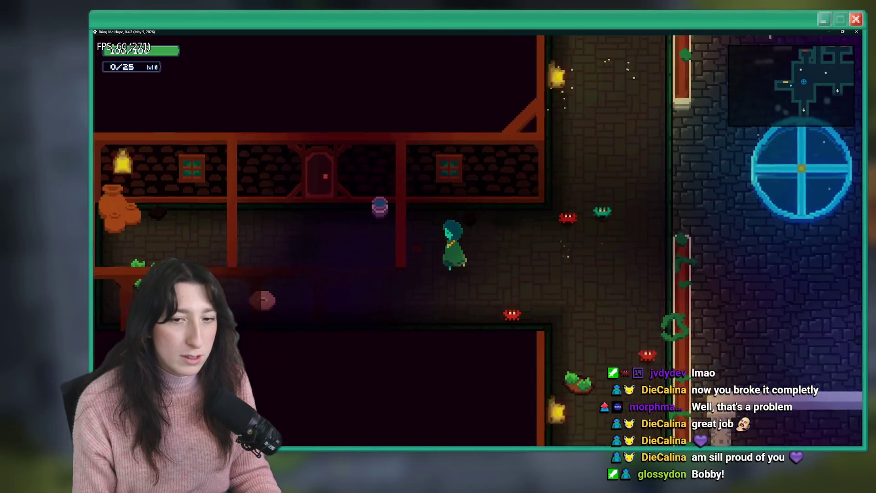
key(w)
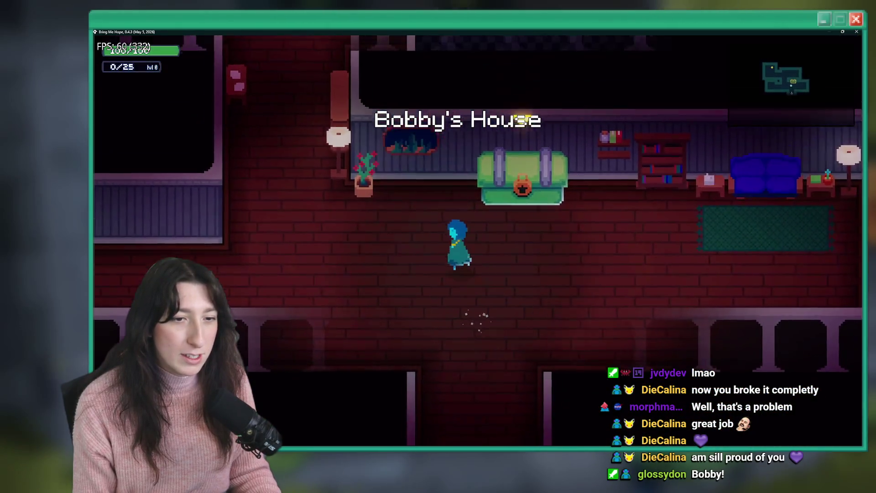
key(s)
key(s)
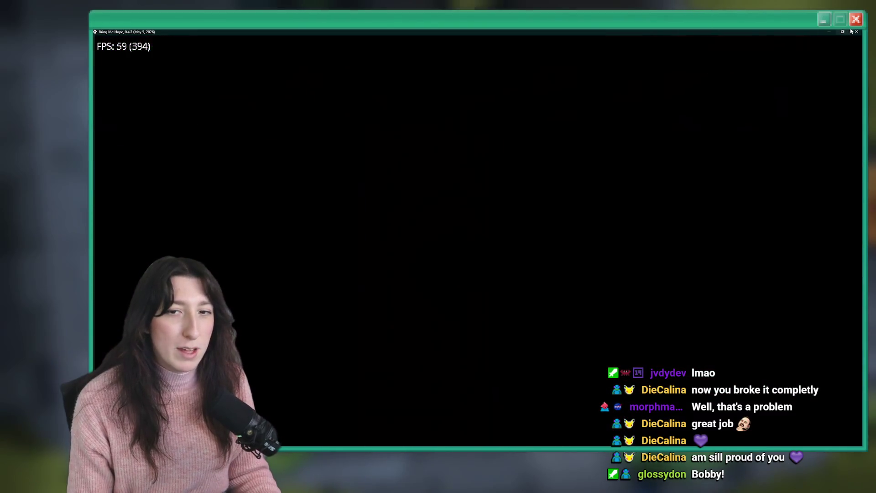
Walk past the grass field and along the corridor, then close the game
key(d)
key(w)
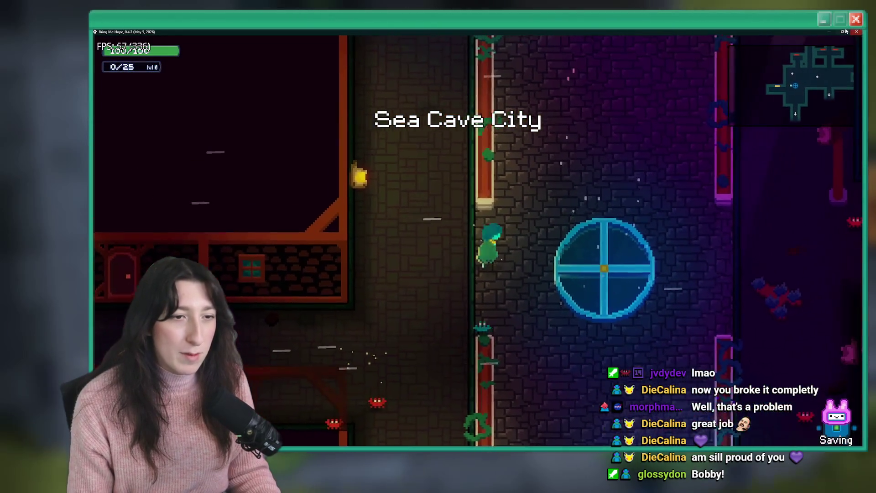
key(w)
key(d)
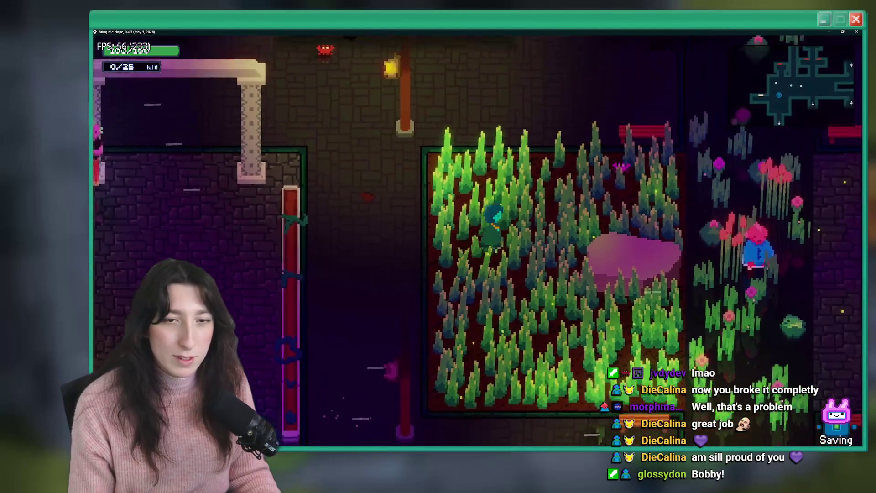
key(d)
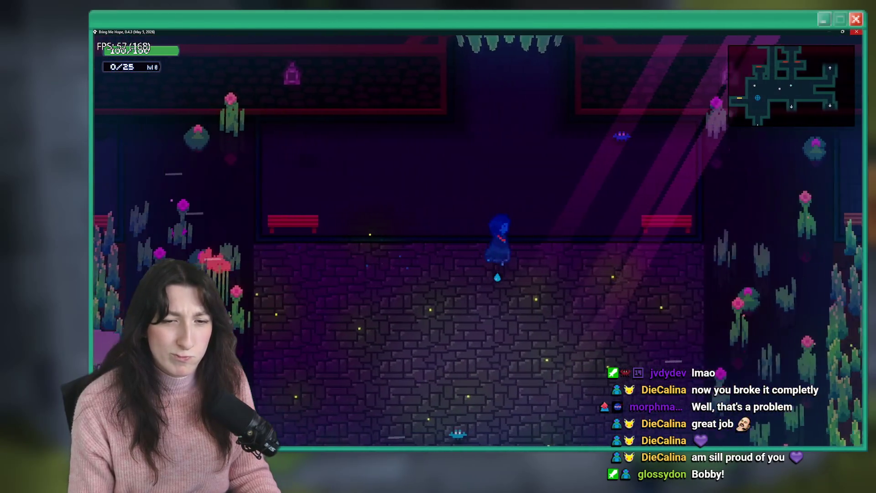
key(s)
key(Escape)
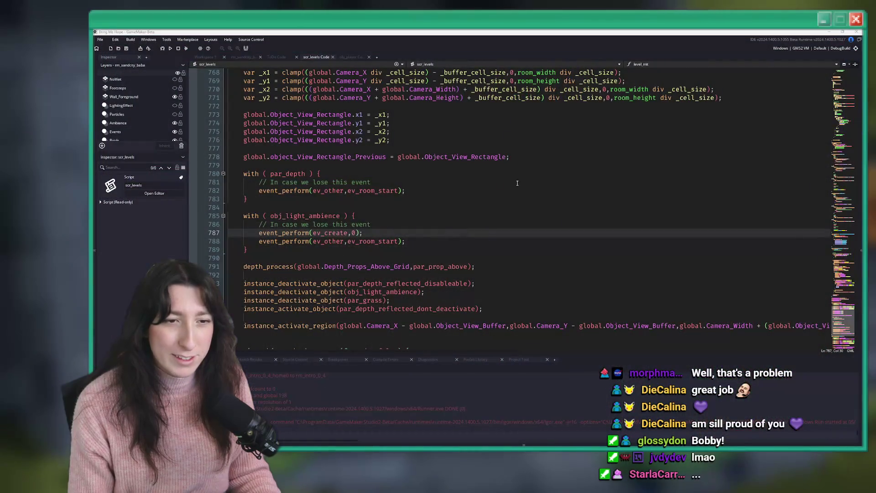
Delete the with (obj_light_ambience) block from object_chunk_room_start and open obj_light_ambience's code
click(381, 207)
drag(267, 245, 232, 210)
key(BackSpace)
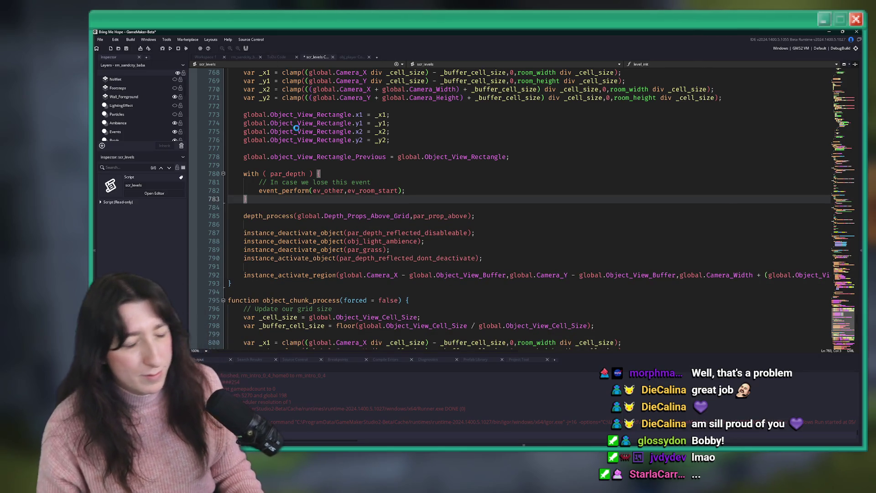
double_click(359, 242)
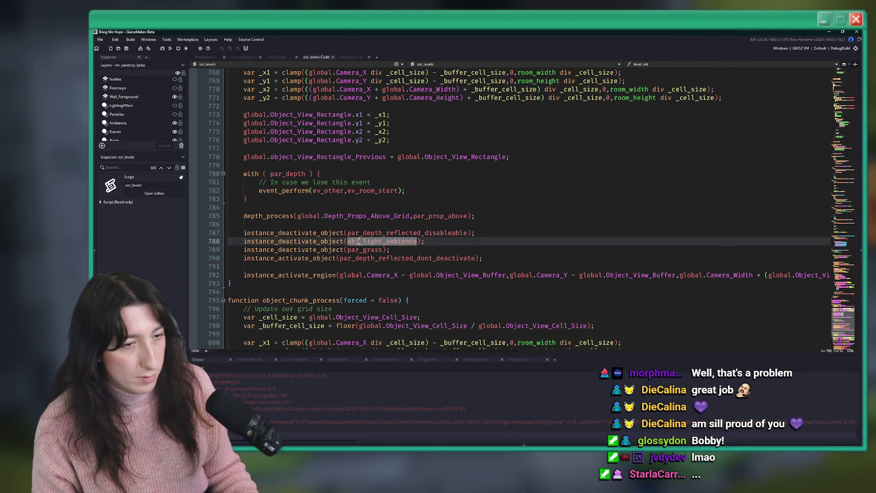
middle_click(359, 242)
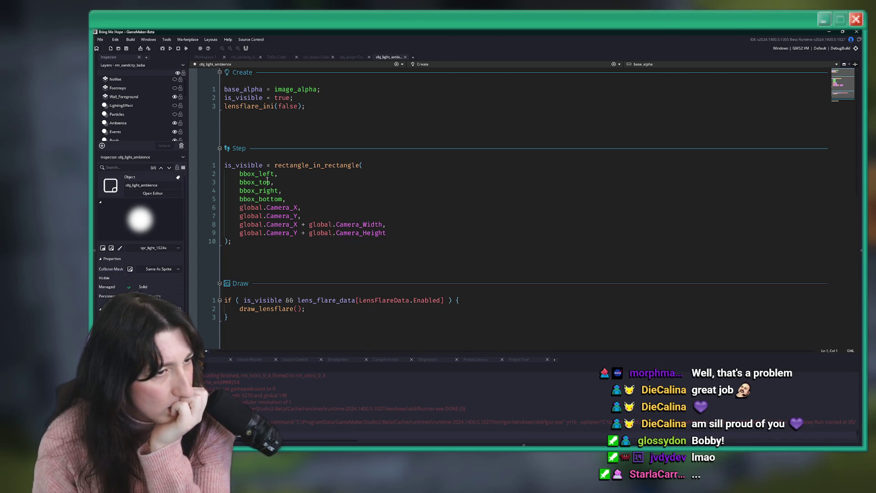
Add // before the obj_light_ambience deactivate lines 788 and 811, then save and run a test build
middle_click(397, 57)
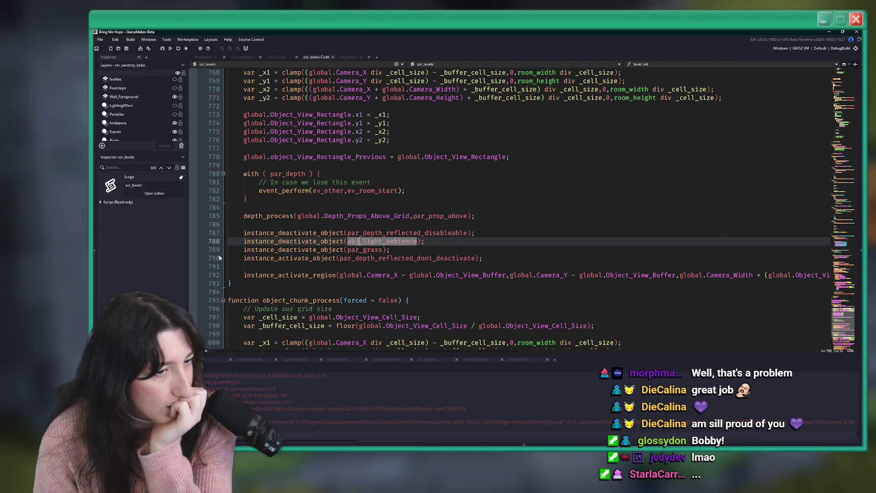
drag(235, 234, 244, 258)
scroll(248, 231, down, 8)
click(249, 231)
click(257, 233)
text(//)
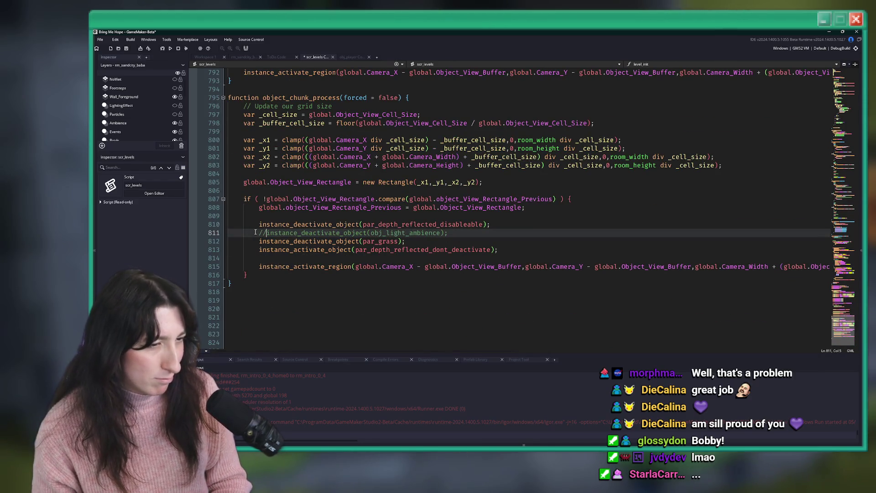
key(F5)
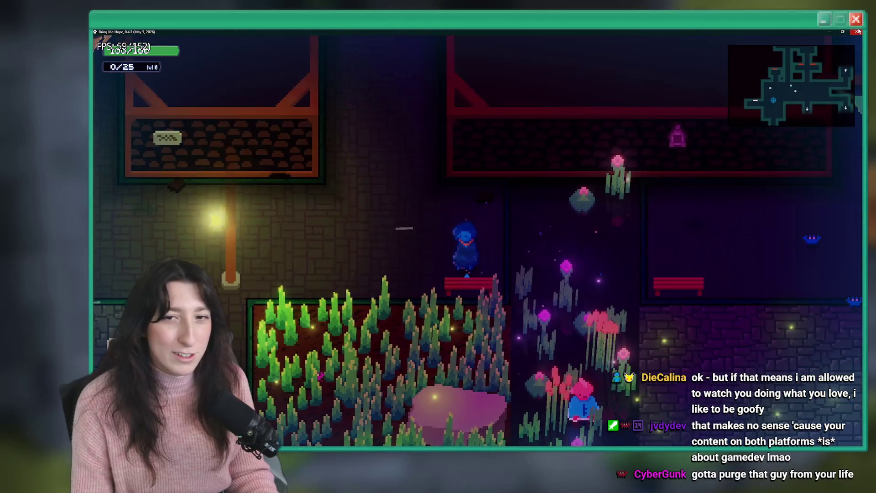
click(858, 32)
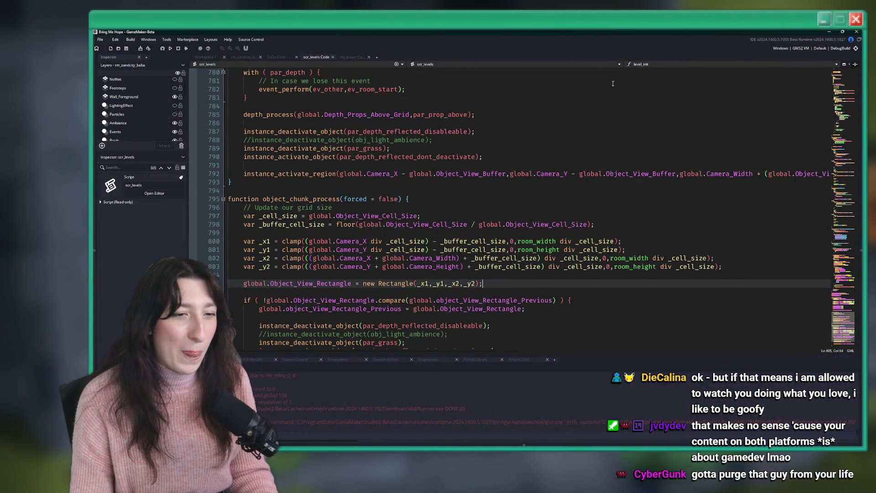
Undo the comment edits to restore the obj_light_ambience deactivation lines
scroll(613, 83, up, 2)
scroll(603, 118, down, 4)
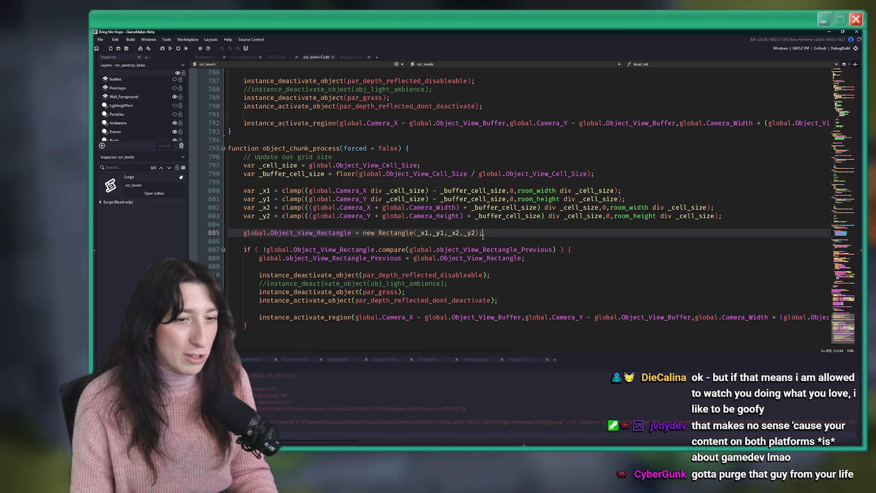
click(451, 264)
key(ctrl+z)
key(ctrl+z)
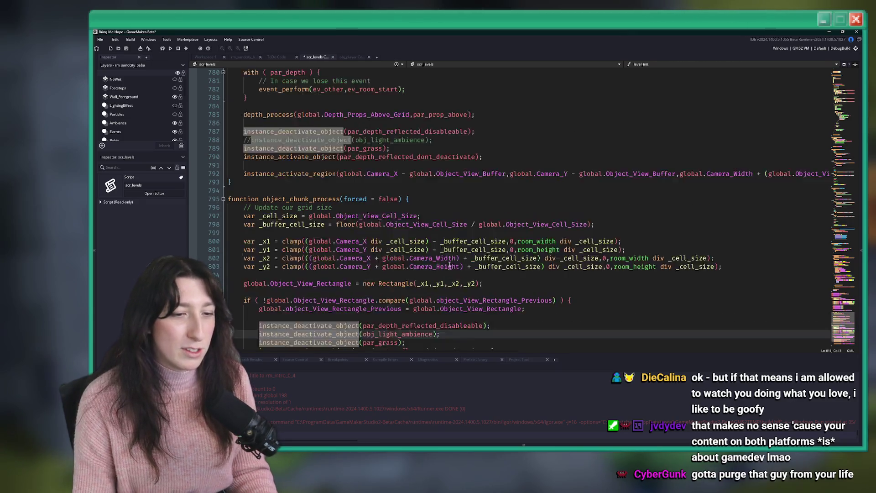
key(ctrl+z)
Inspect Object_View_Buffer, Object_View_Cell_Size, par_grass and all instance_deactivate_object uses
scroll(388, 206, up, 10)
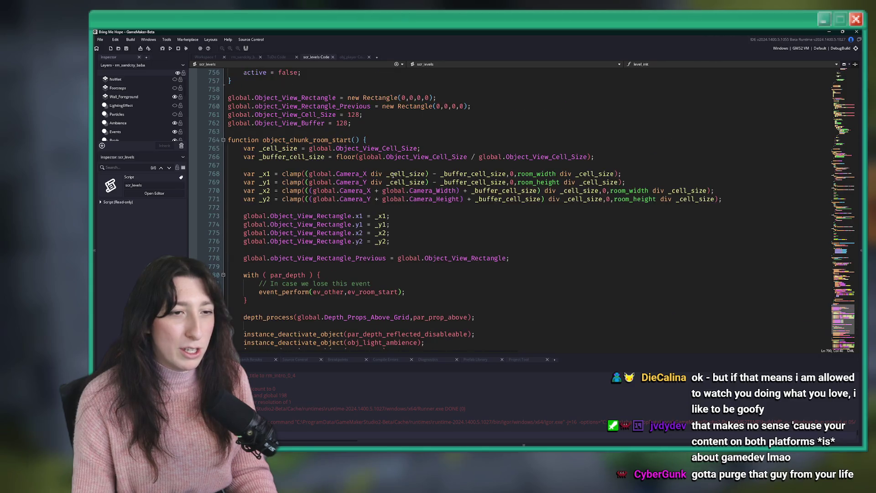
double_click(317, 224)
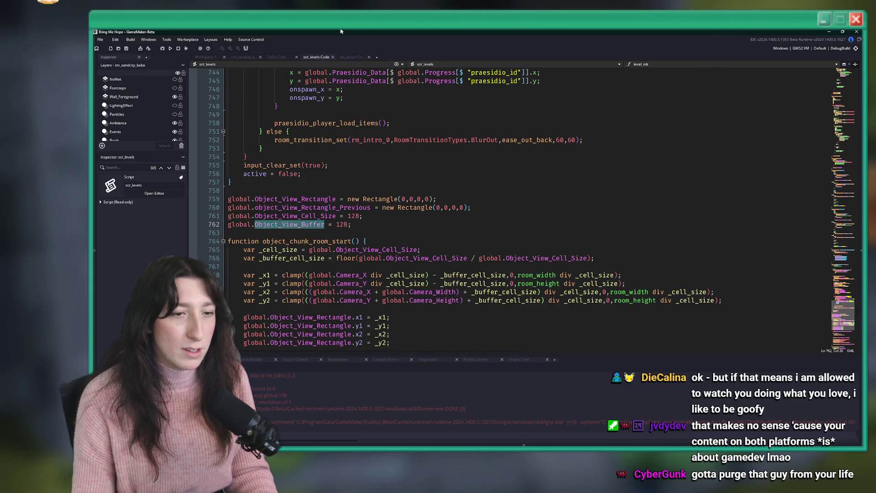
double_click(319, 216)
scroll(305, 110, down, 8)
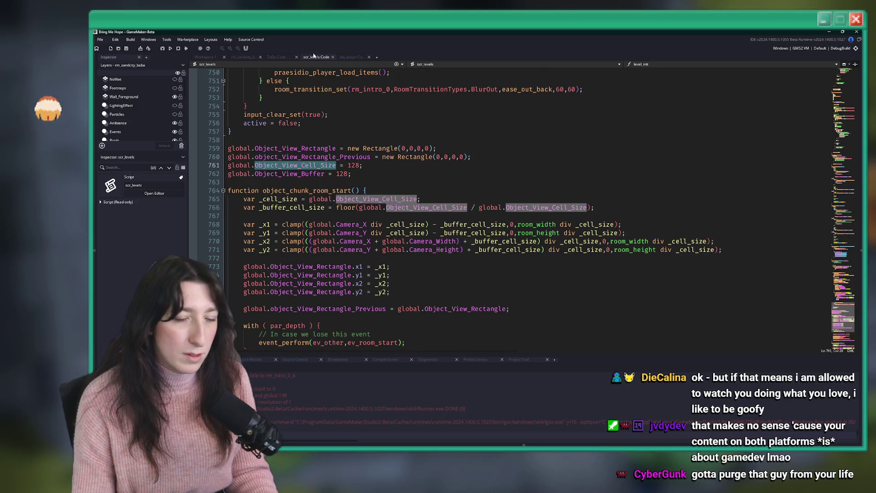
double_click(368, 249)
double_click(371, 242)
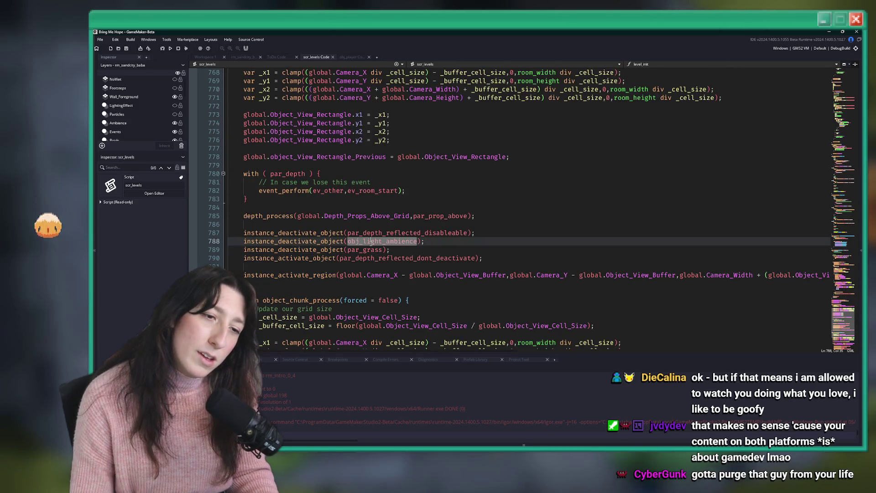
scroll(364, 245, down, 6)
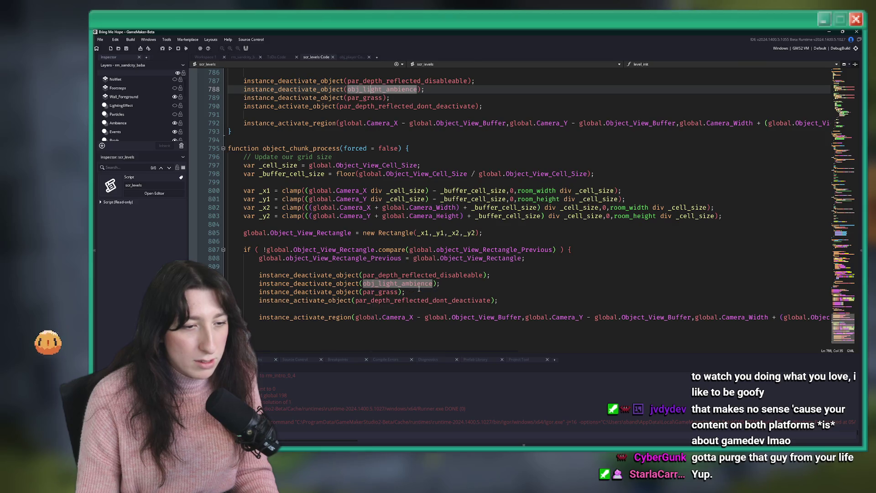
click(340, 284)
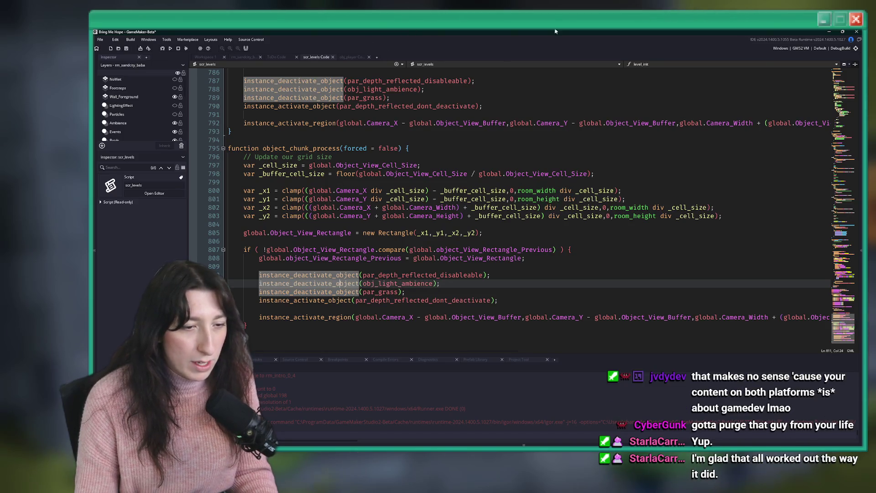
Review the instance_activate_region call on line 815, then open the obj_light_ambience object
click(696, 317)
key(End)
key(Home)
key(Down)
click(420, 316)
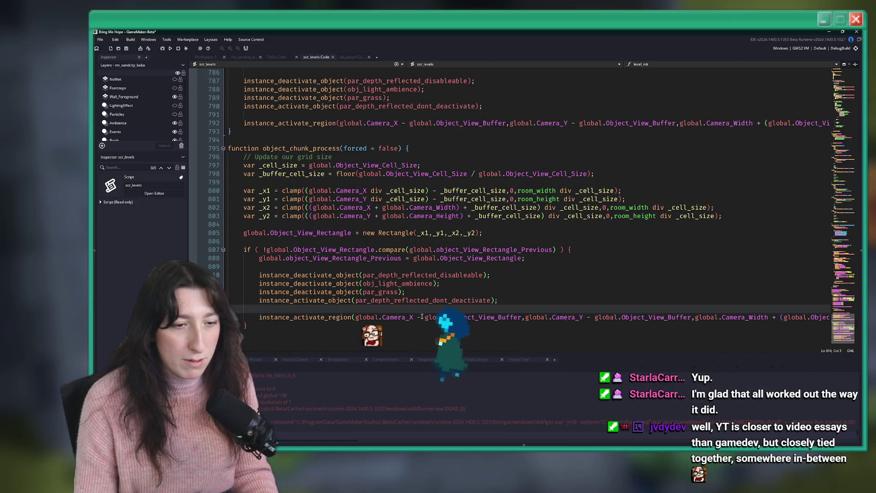
mouse_move(313, 320)
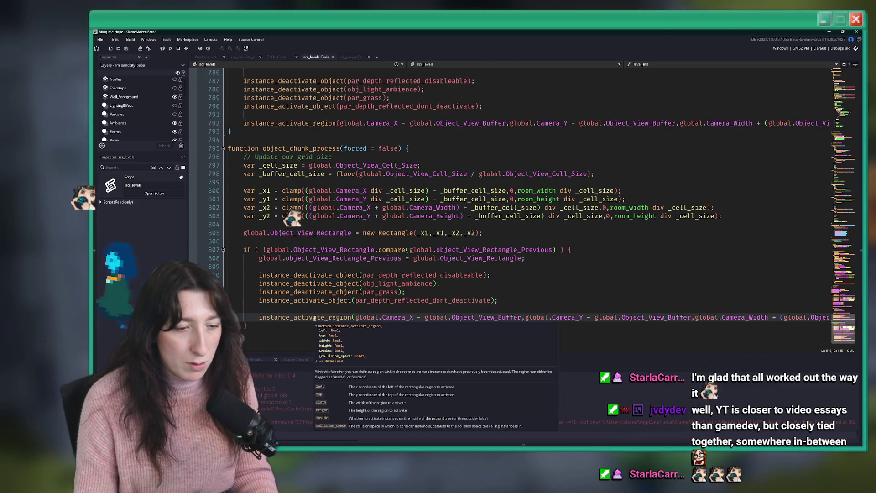
drag(313, 322, 826, 320)
double_click(816, 317)
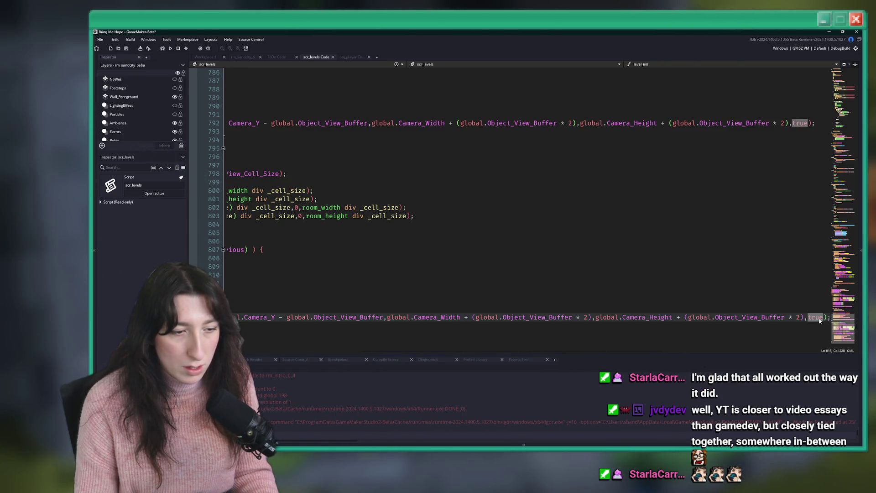
scroll(548, 297, left, 10)
middle_click(417, 287)
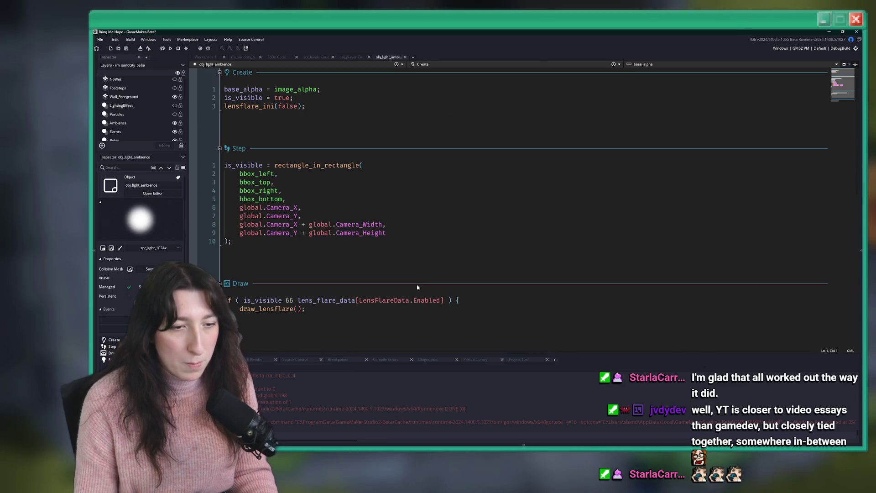
Check the spr_light_1024x sprite and its collision mask, then return to scr_levels via obj_light_ambience
click(120, 248)
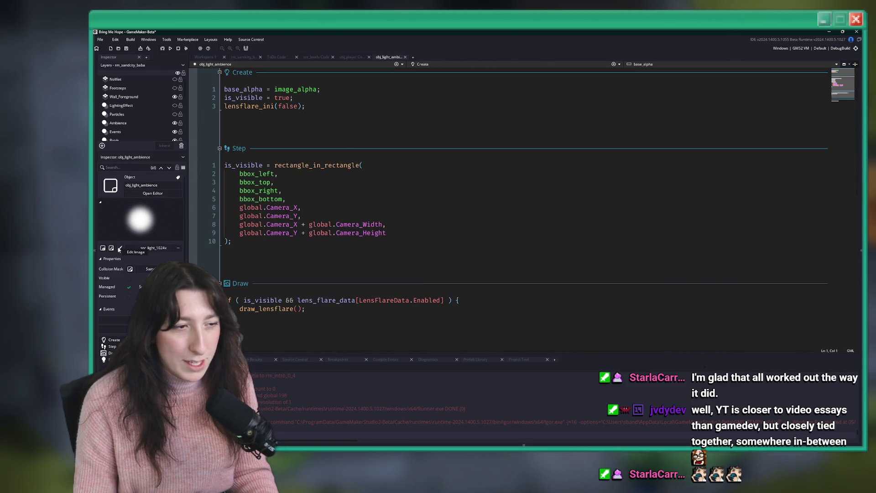
key(ctrl+w)
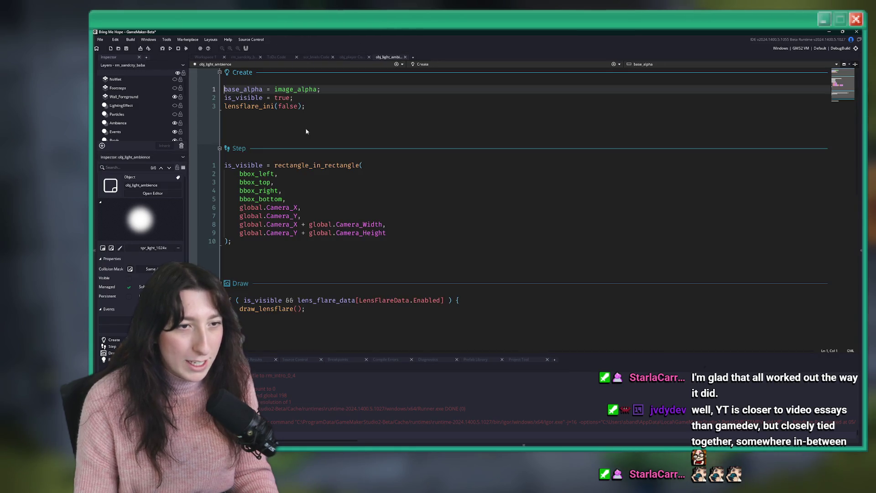
click(111, 248)
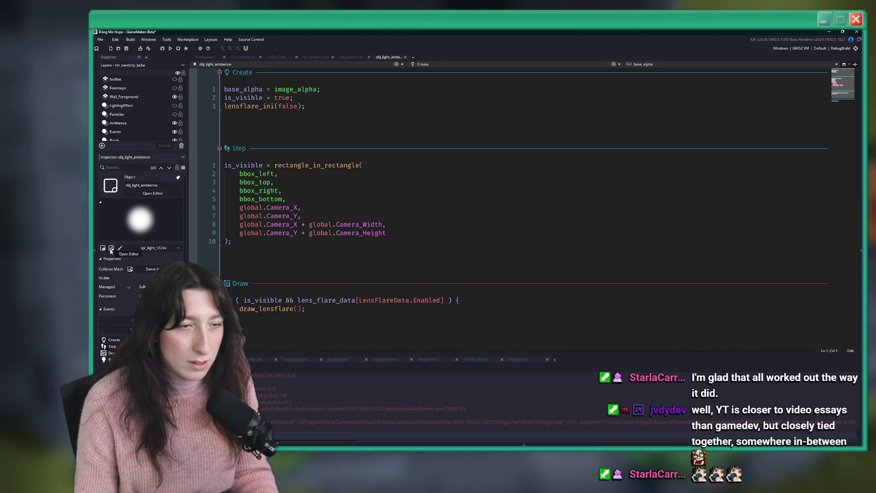
click(326, 168)
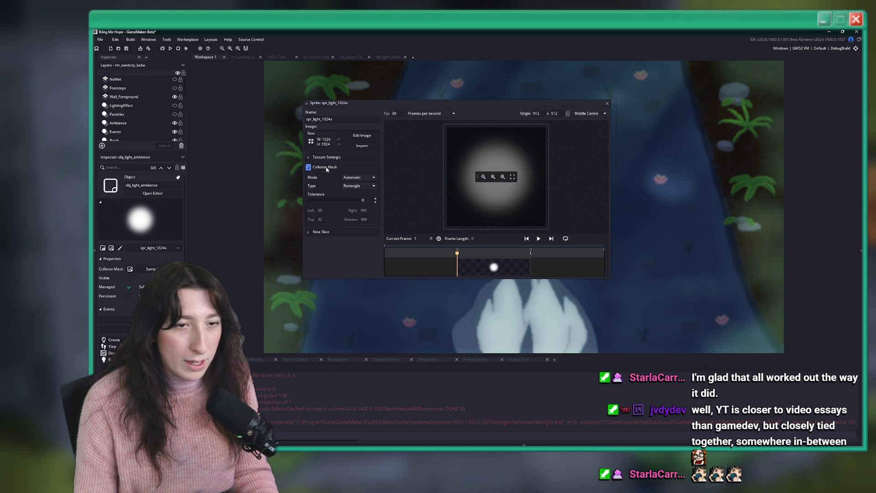
click(326, 167)
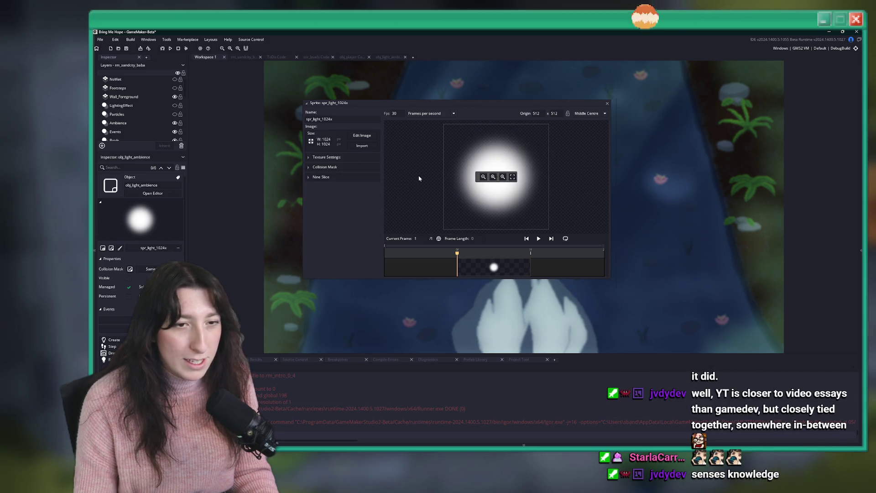
click(607, 105)
click(346, 57)
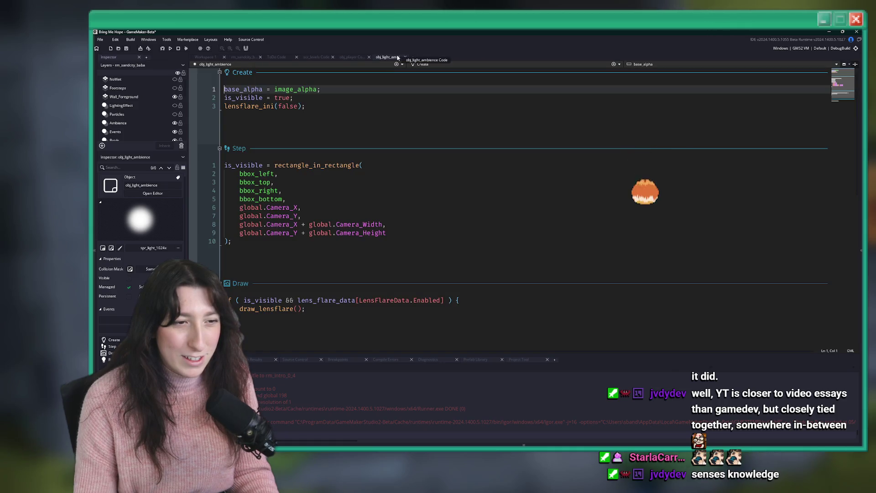
click(317, 57)
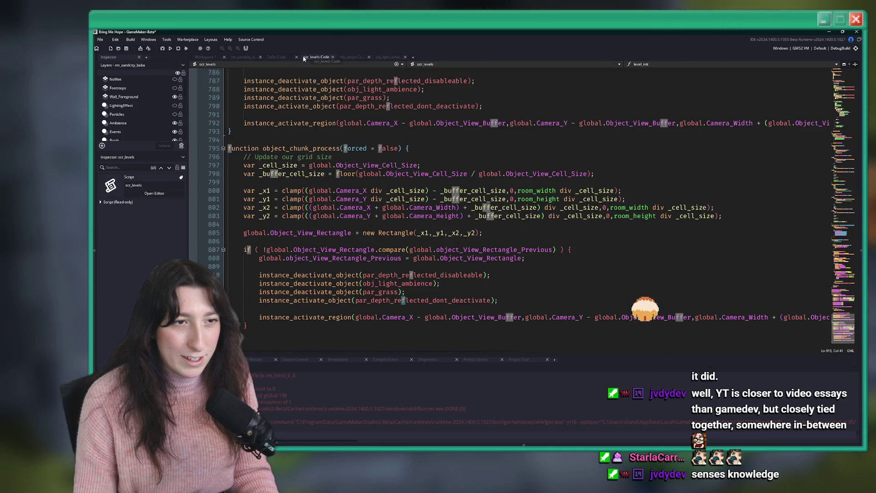
Delete both instance_deactivate_object(obj_light_ambience); lines from the two chunk functions
click(464, 283)
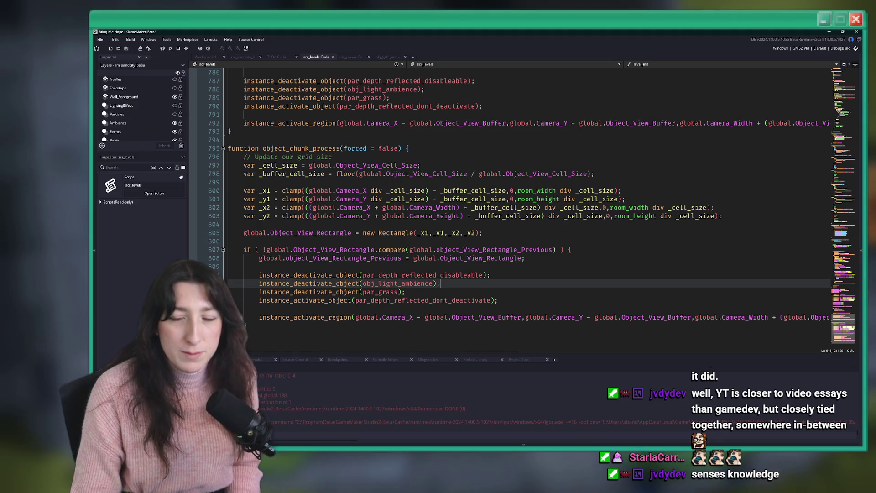
key(shift+Home)
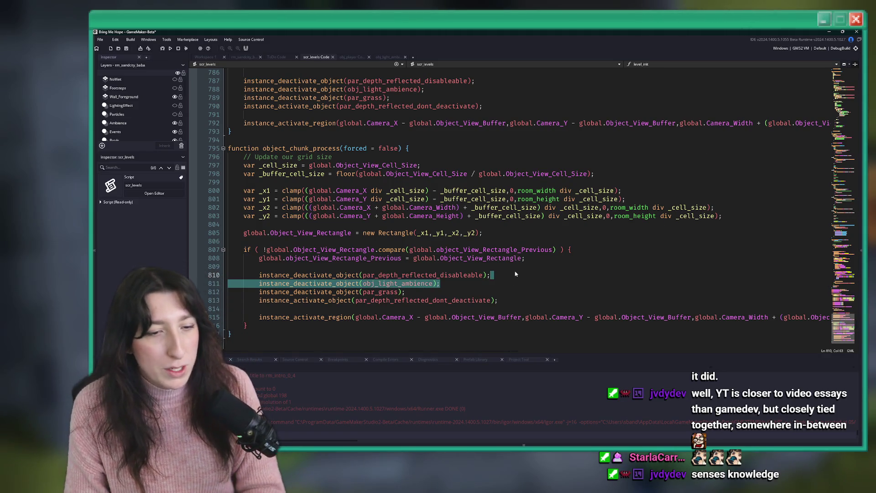
key(BackSpace)
key(BackSpace)
key(BackSpace)
scroll(520, 123, up, 4)
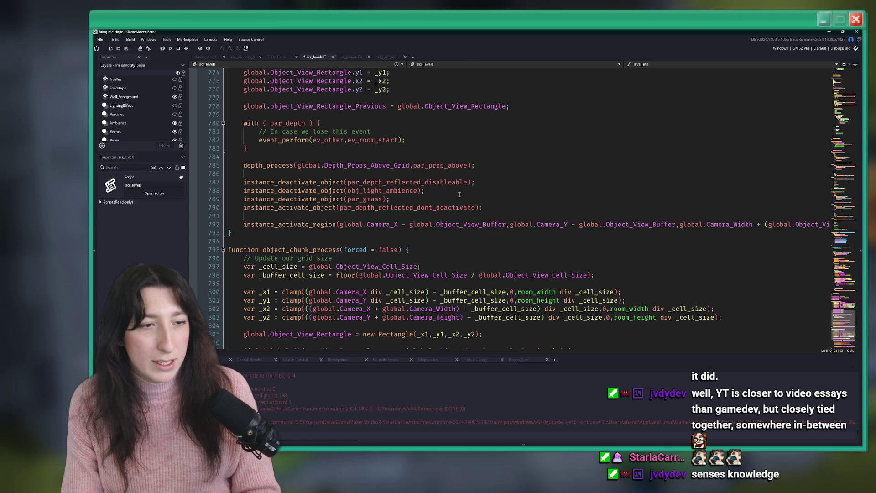
click(479, 193)
key(shift+Home)
key(BackSpace)
key(BackSpace)
key(BackSpace)
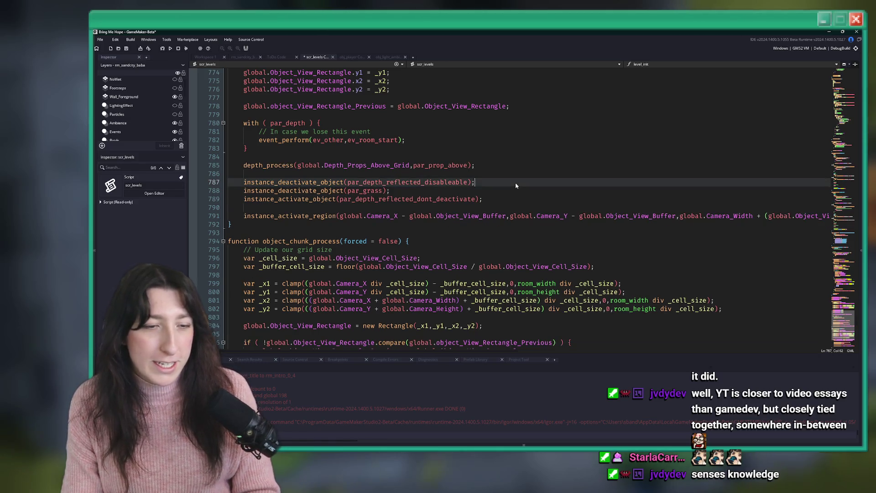
Scroll through the edited chunk functions to review the code before switching to GitHub Desktop
scroll(511, 185, down, 2)
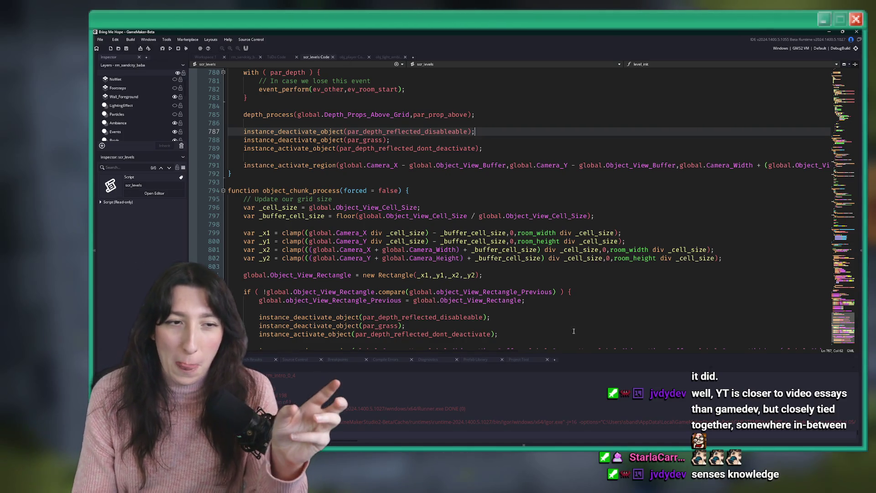
scroll(640, 354, right, 5)
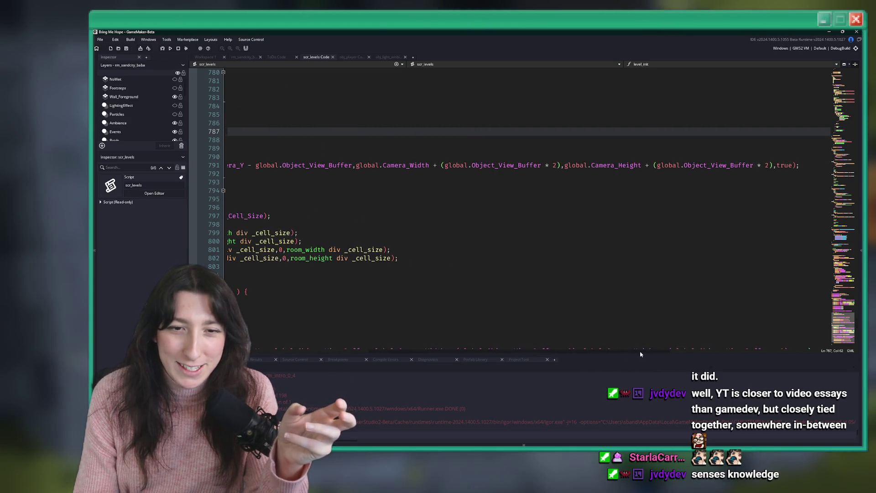
scroll(640, 354, left, 5)
scroll(438, 224, up, 6)
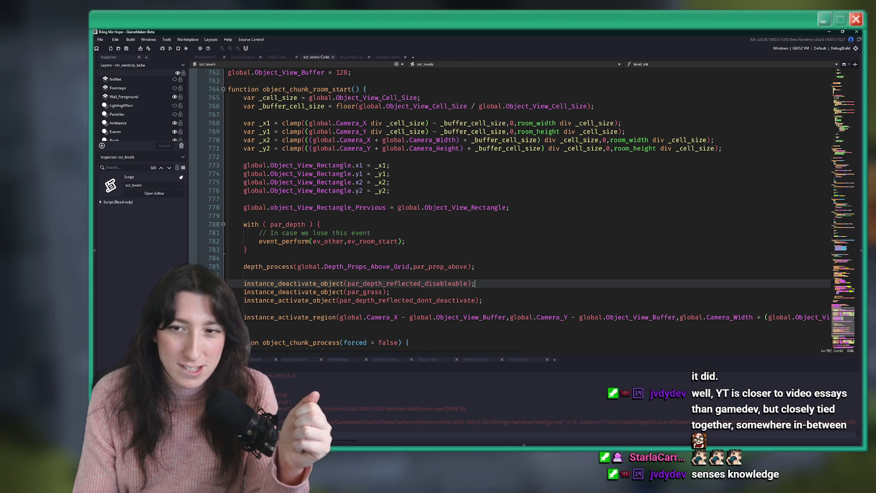
scroll(530, 236, down, 6)
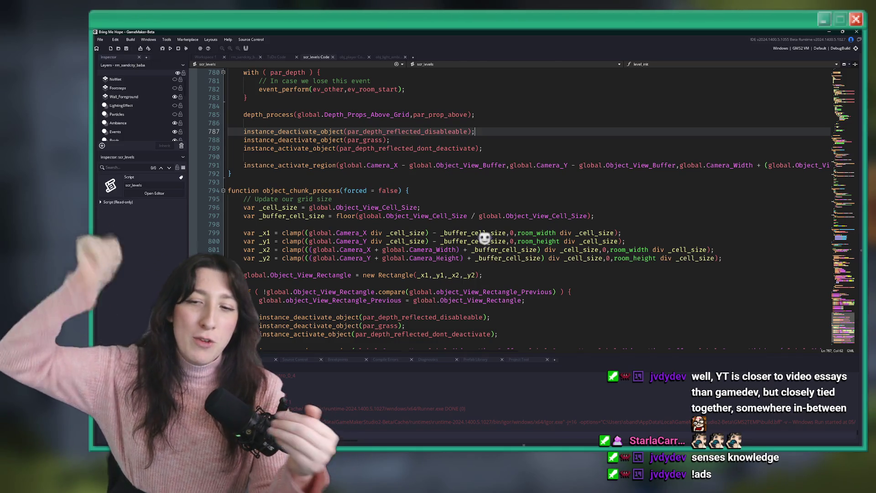
click(581, 191)
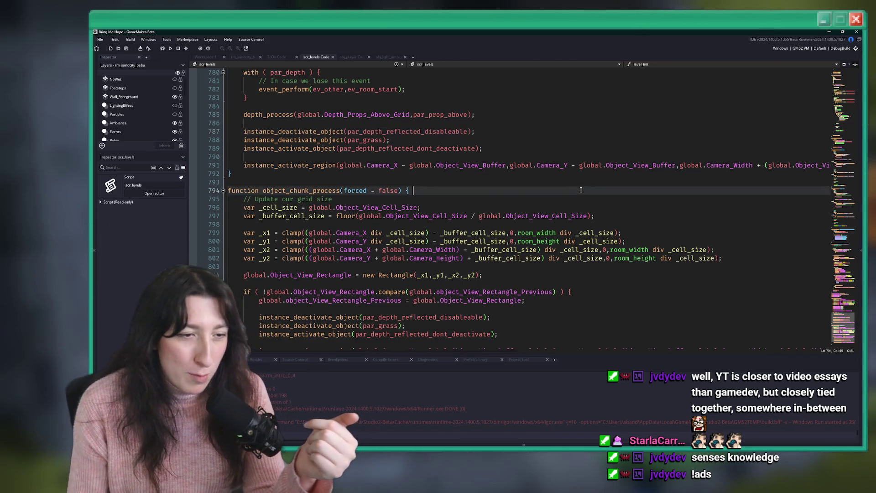
scroll(581, 192, down, 8)
scroll(581, 192, up, 4)
click(526, 160)
scroll(526, 159, up, 4)
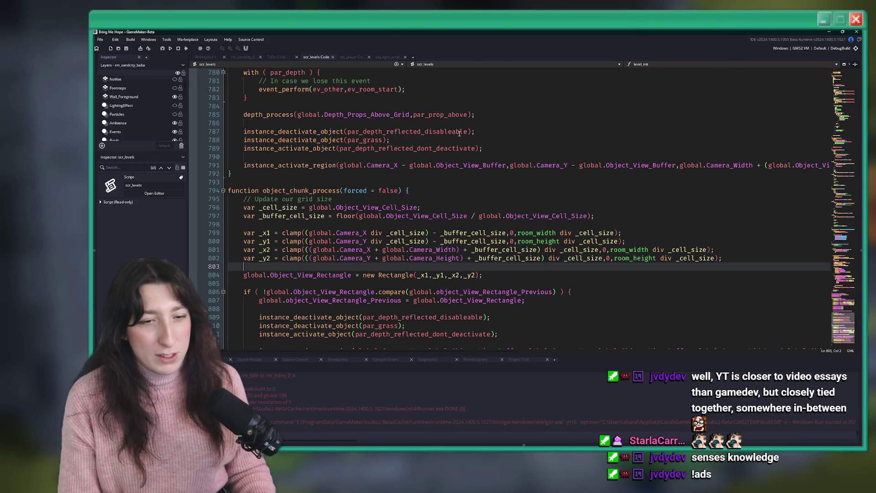
key(alt+Tab)
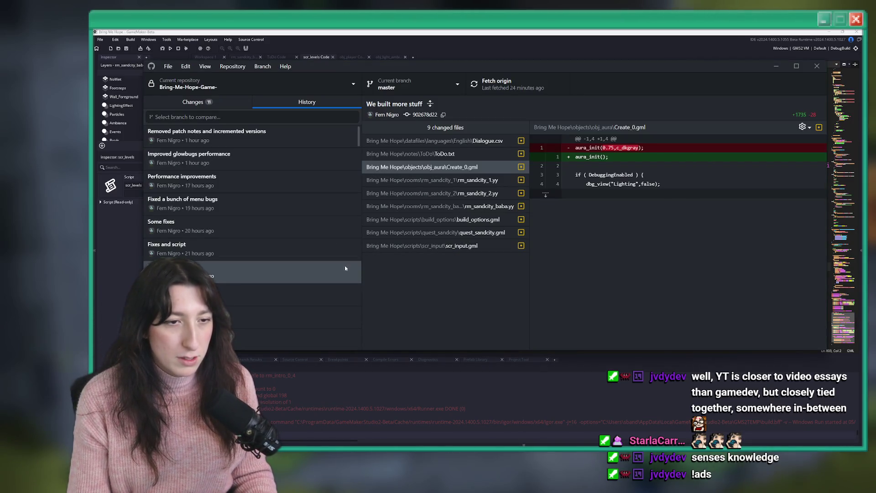
Commit the 12 changed files to master as 'No deactivating lights, it goes real stinky if we do'
click(234, 102)
click(235, 268)
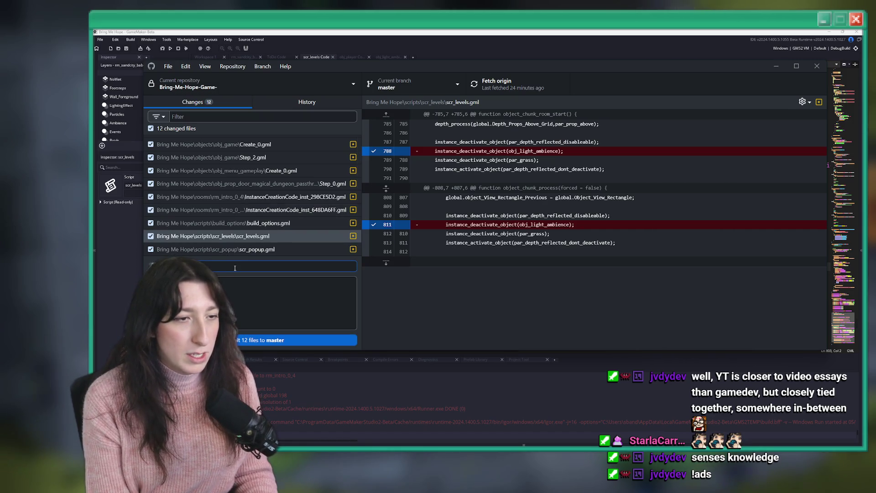
text(Removed)
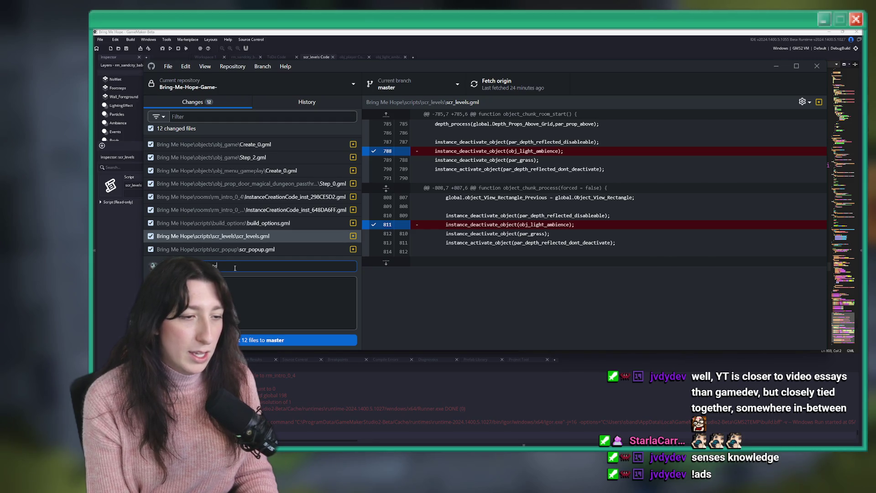
text(it goes)
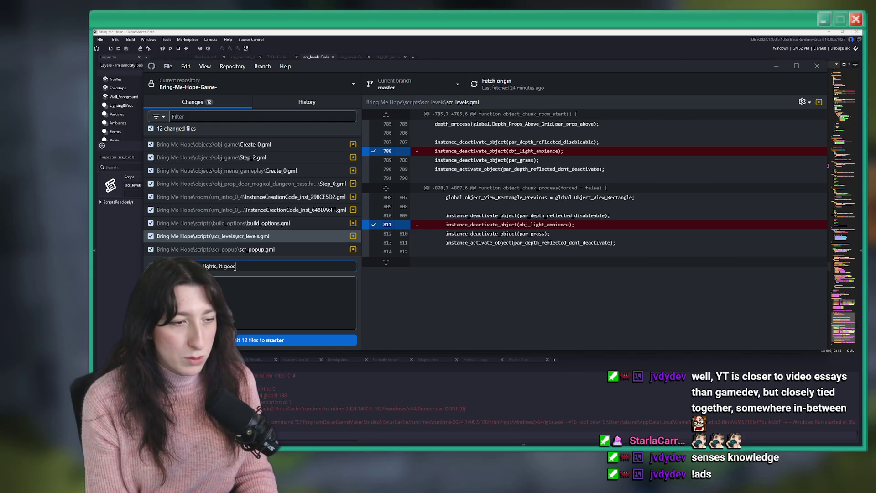
text( real stinky)
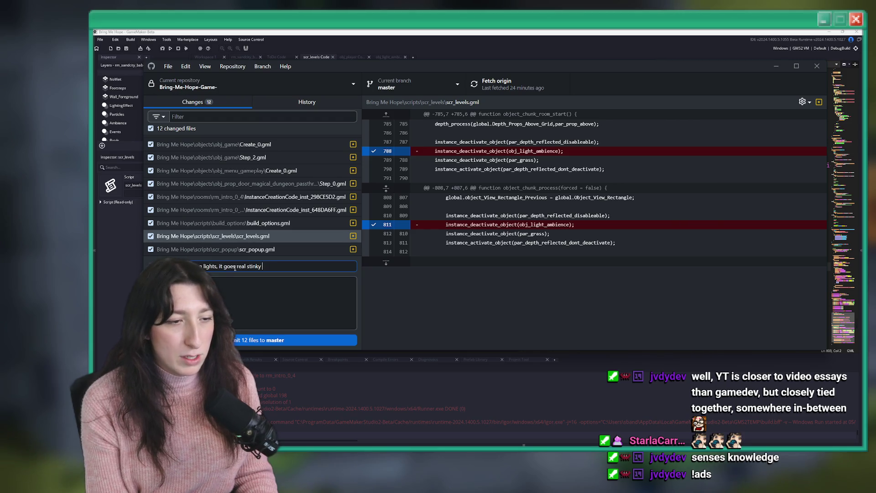
text(if we do)
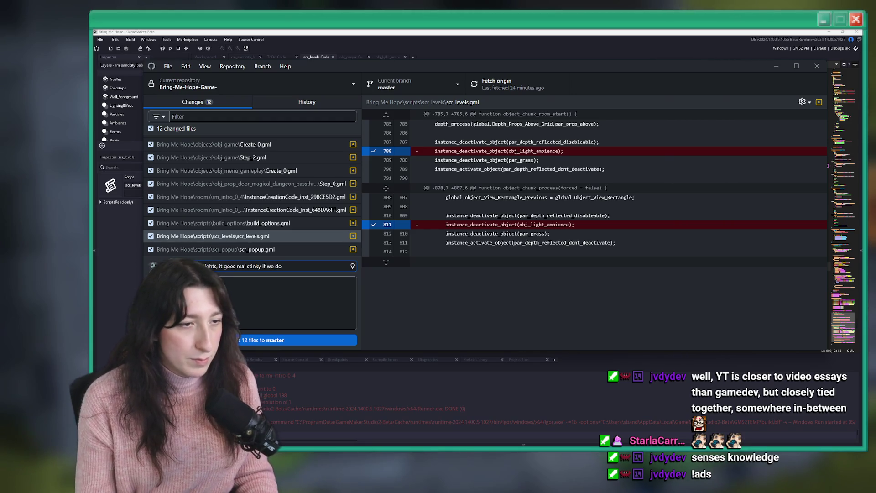
click(229, 171)
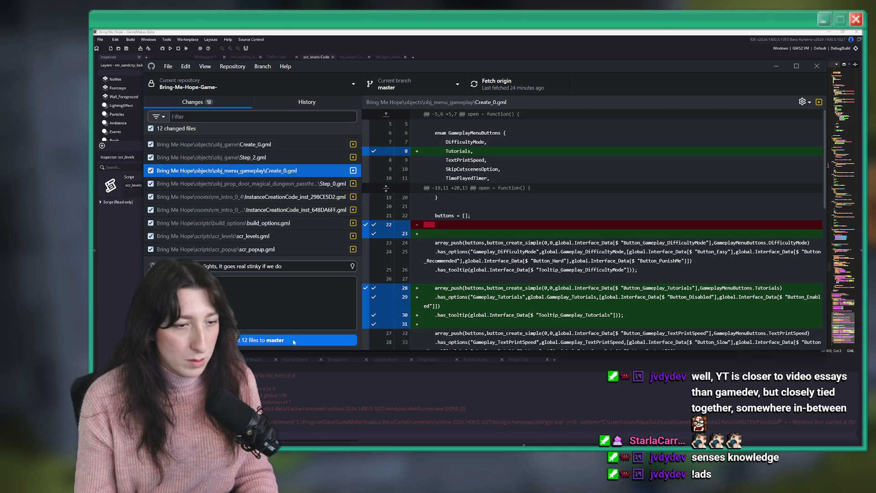
click(294, 341)
Push the commit to origin and check the commit history
key(ctrl+p)
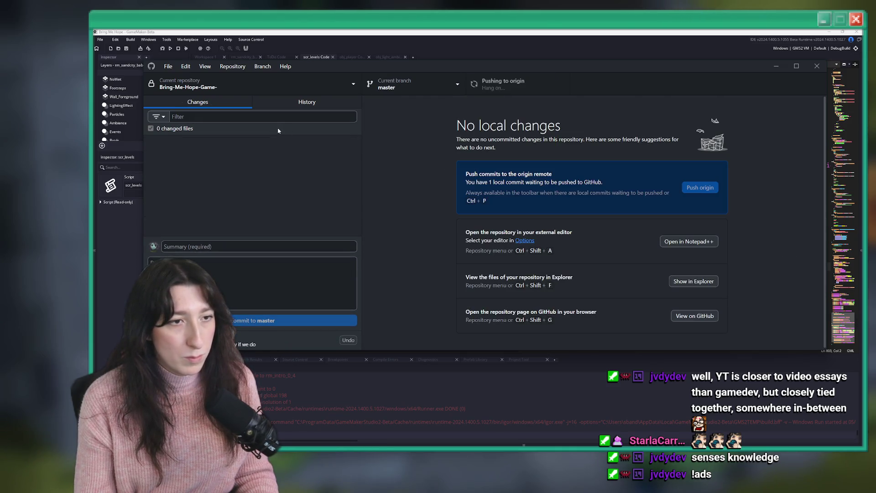
click(315, 102)
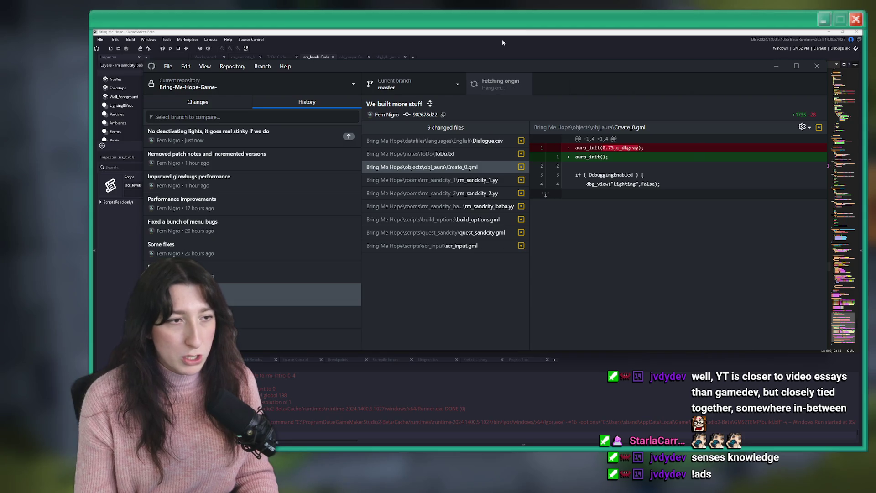
click(607, 31)
Open the build_options script and change DemoBuild from false to true
key(ctrl+t)
text(ble)
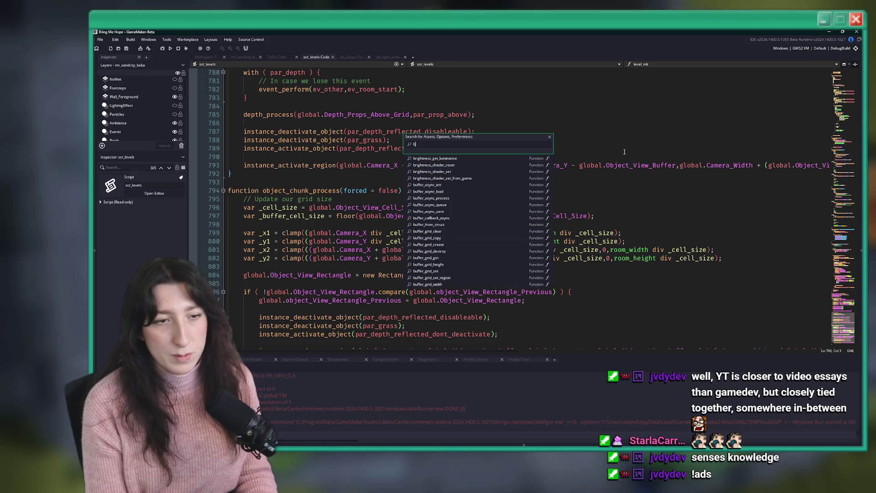
text(d)
key(Return)
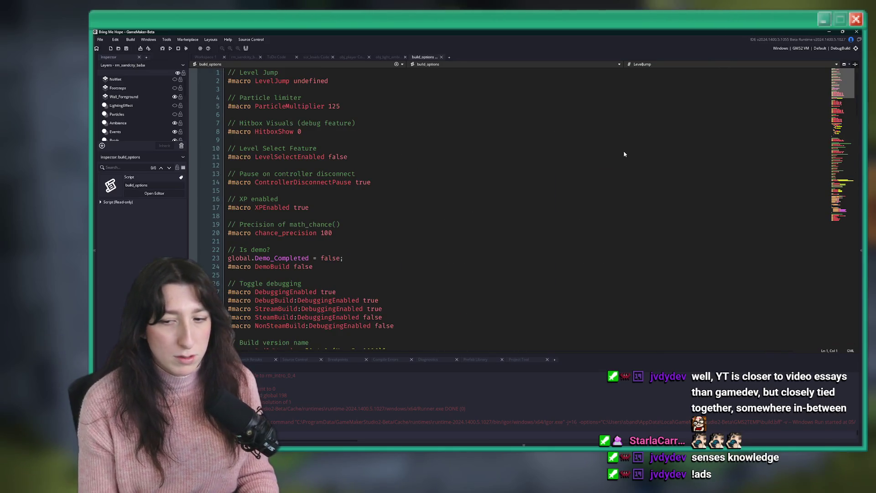
double_click(310, 267)
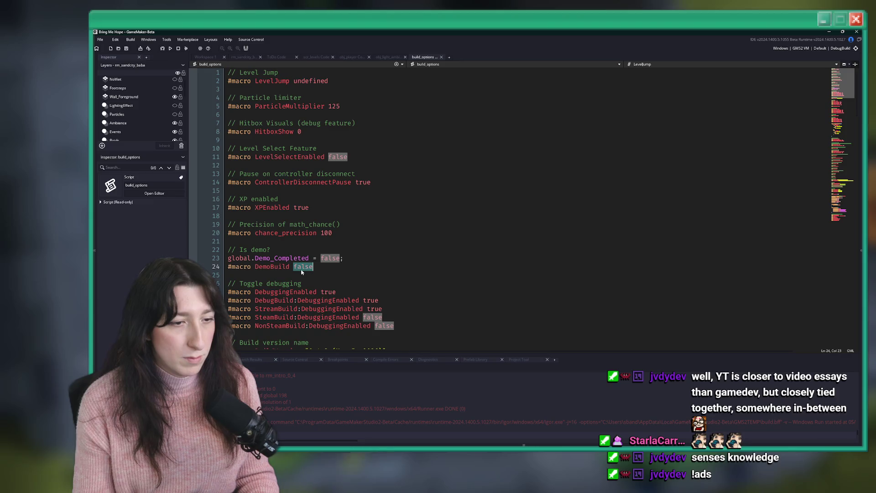
text(true)
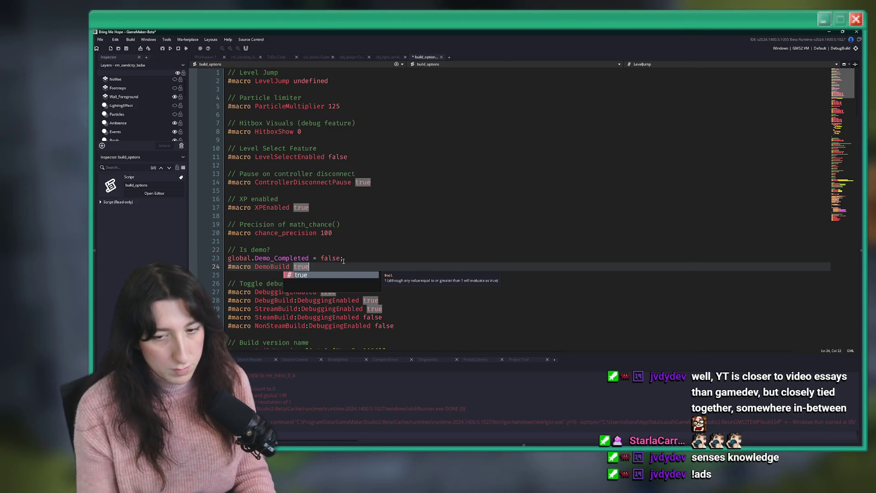
click(369, 192)
Switch the build target configuration to SteamBuild
click(794, 48)
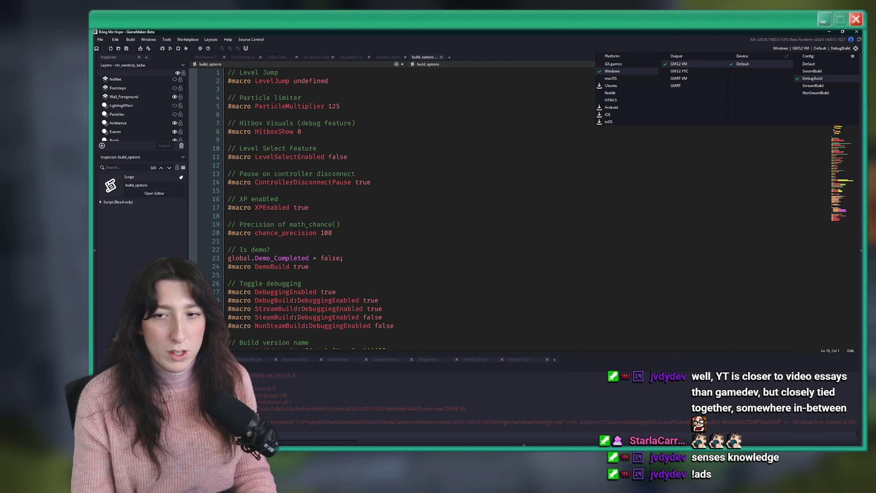
click(812, 70)
click(658, 177)
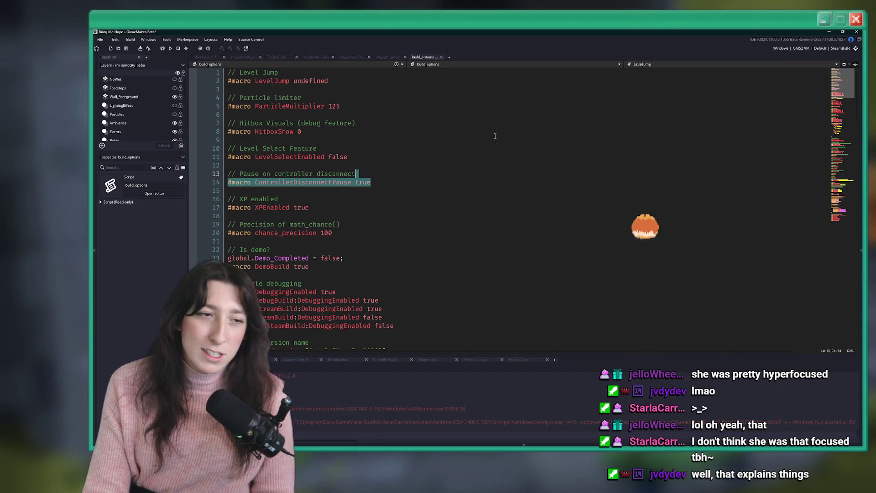
key(Right)
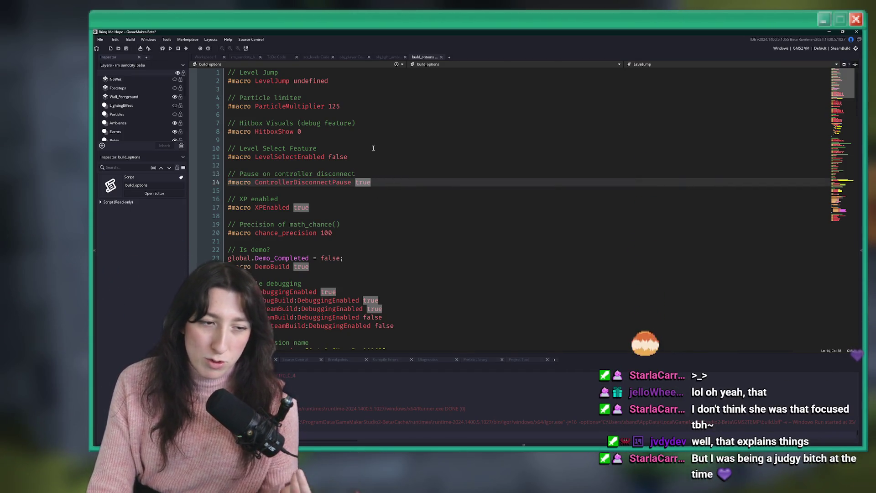
click(374, 97)
scroll(356, 183, down, 2)
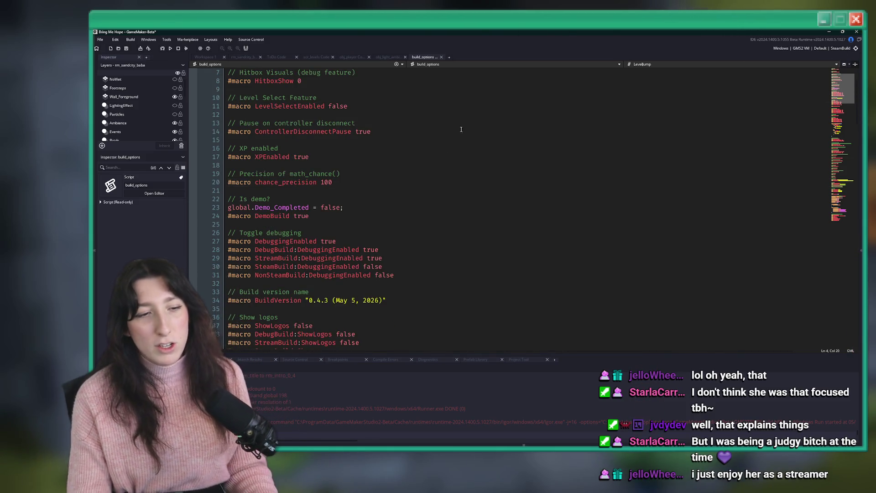
Bump BuildVersion from 0.4.3 to 0.4.4
click(327, 301)
key(BackSpace)
text(4)
click(342, 266)
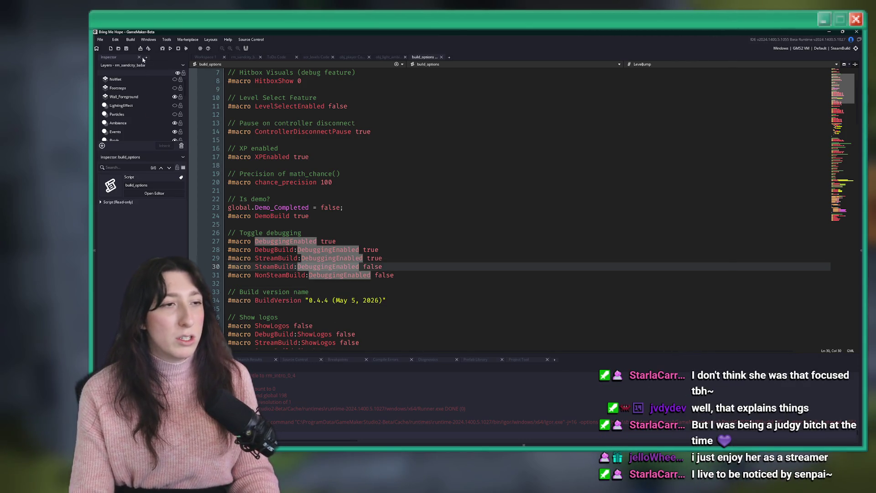
key(Up)
key(Up)
key(Up)
Package the game as a zip, overwriting Bring Me Hope.zip on the Desktop
click(131, 39)
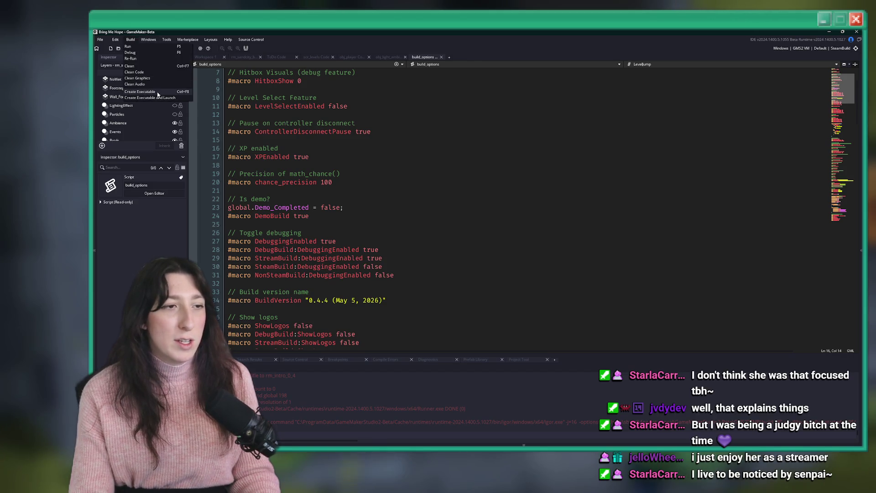
click(141, 92)
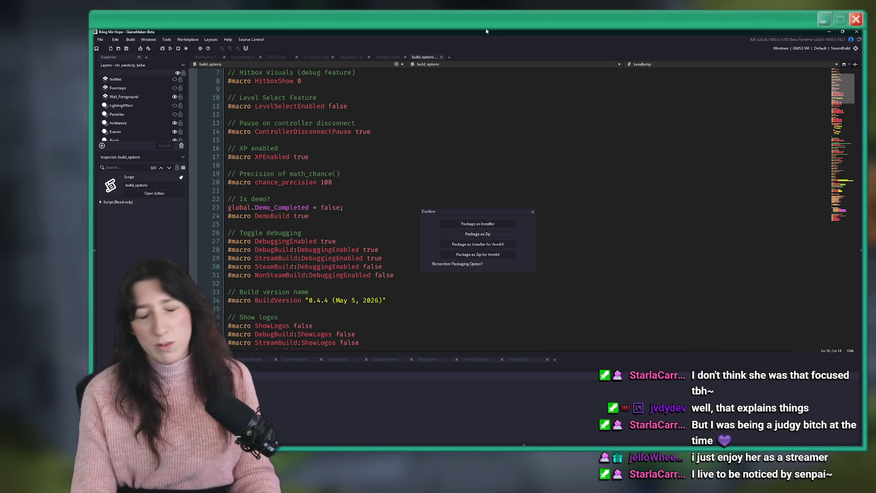
click(478, 233)
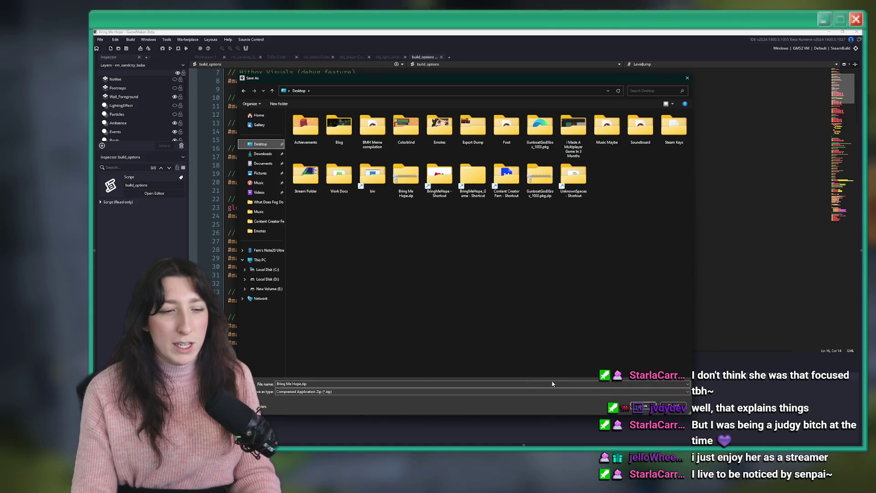
key(Return)
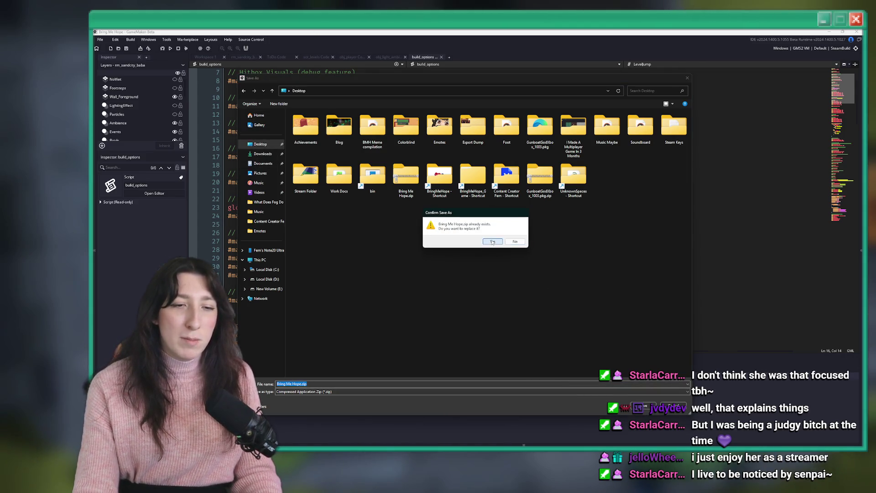
click(492, 242)
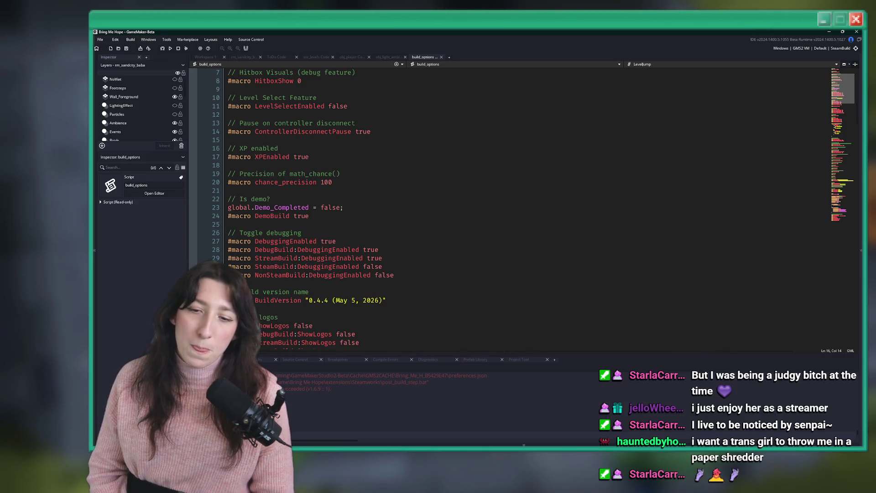
key(F5)
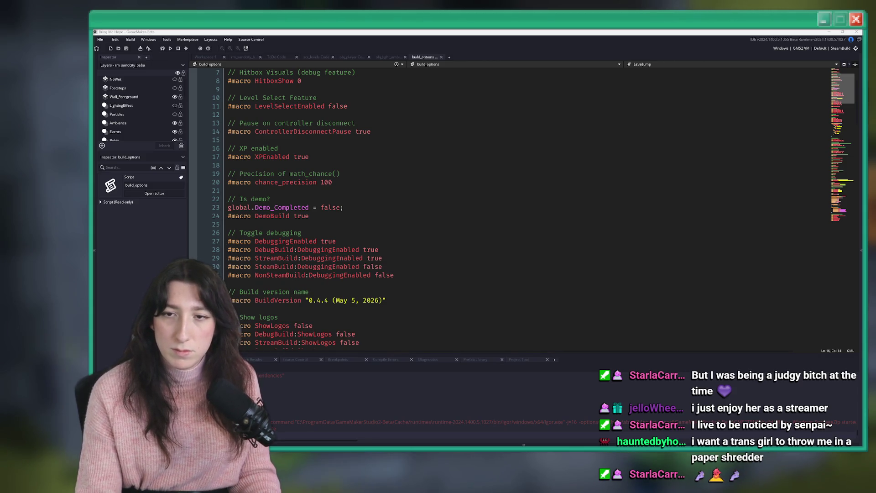
key(alt+Tab)
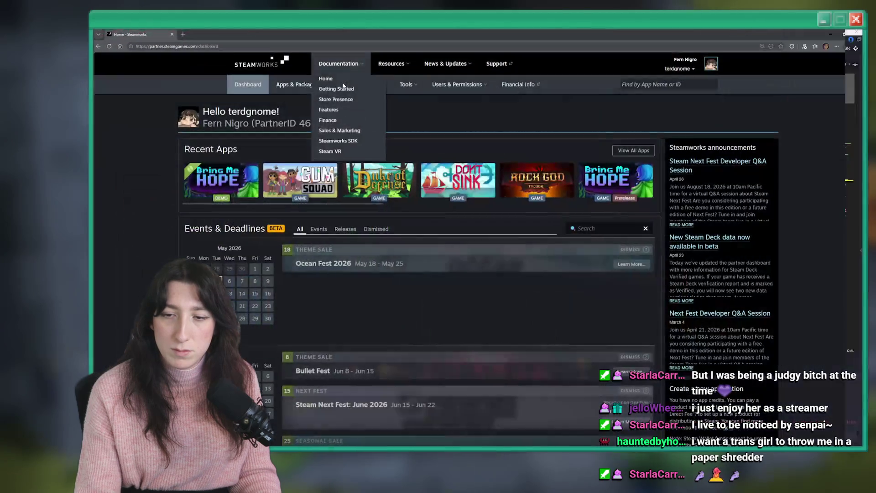
Open the Bring Me Hope Demo's Steamworks settings in a new tab
click(235, 187)
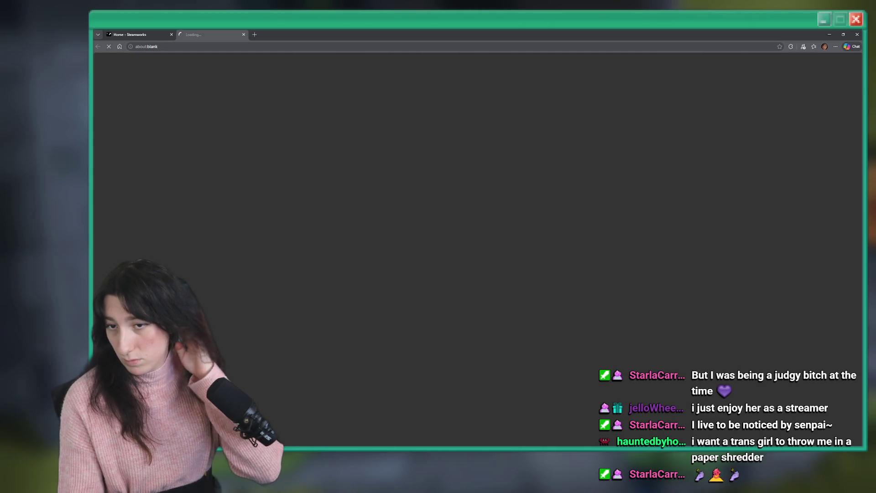
scroll(268, 293, down, 3)
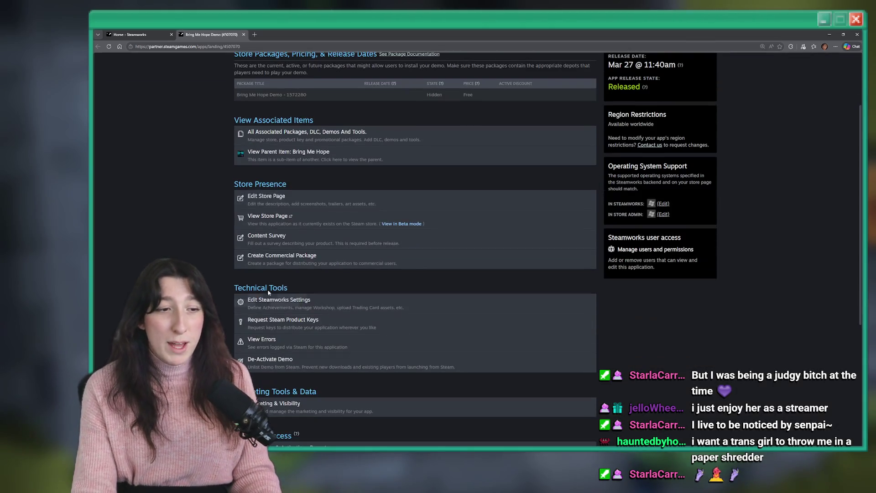
click(270, 301)
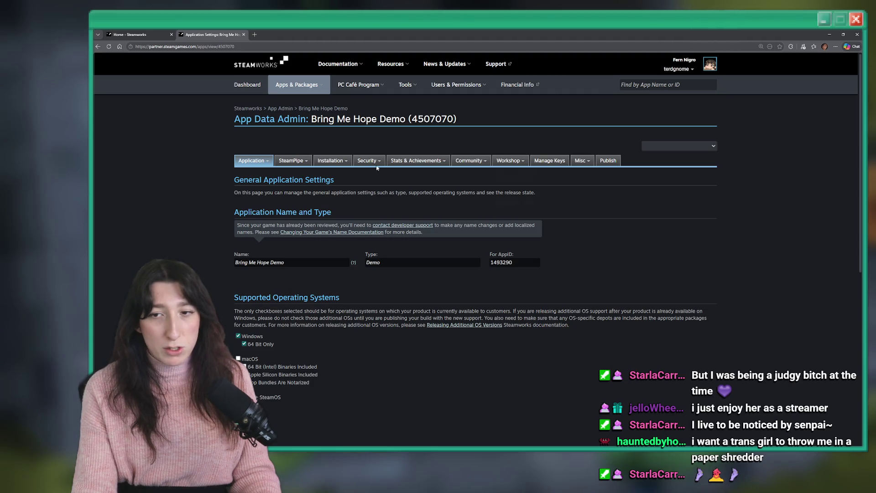
Upload Bring Me Hope.zip through SteamPipe Web Uploads and commit it as build 23099678
mouse_move(290, 160)
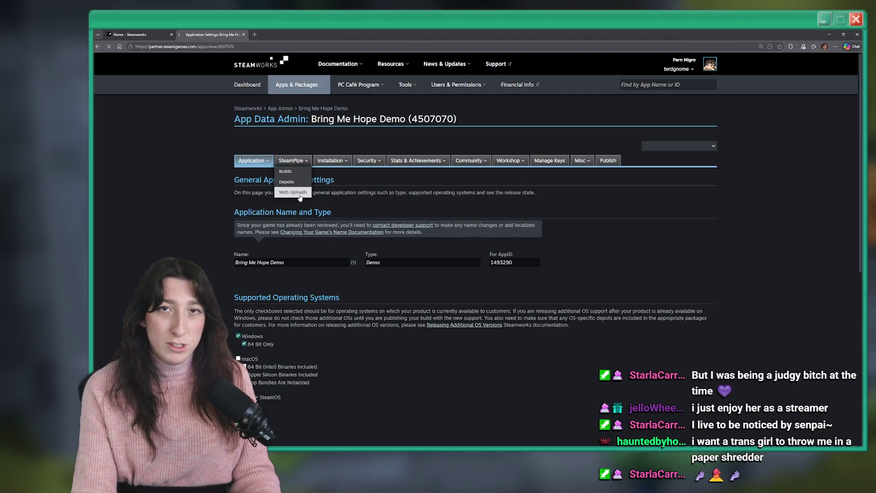
click(300, 195)
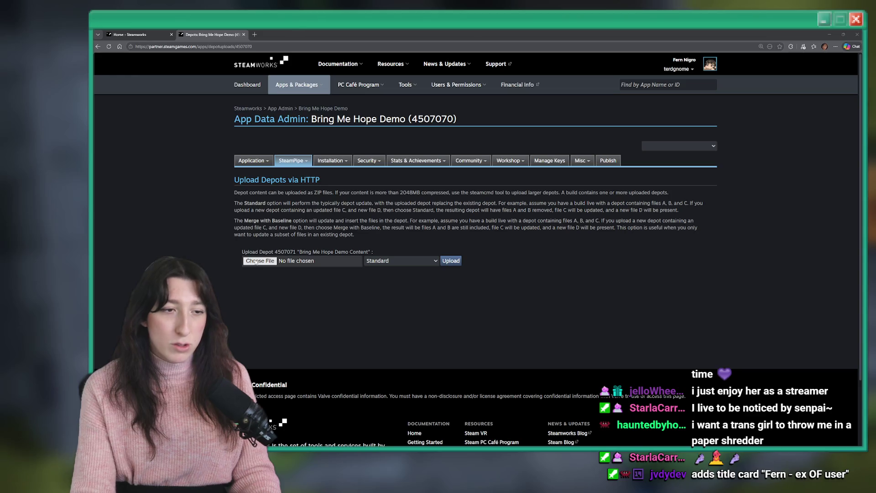
click(256, 261)
double_click(391, 183)
click(452, 261)
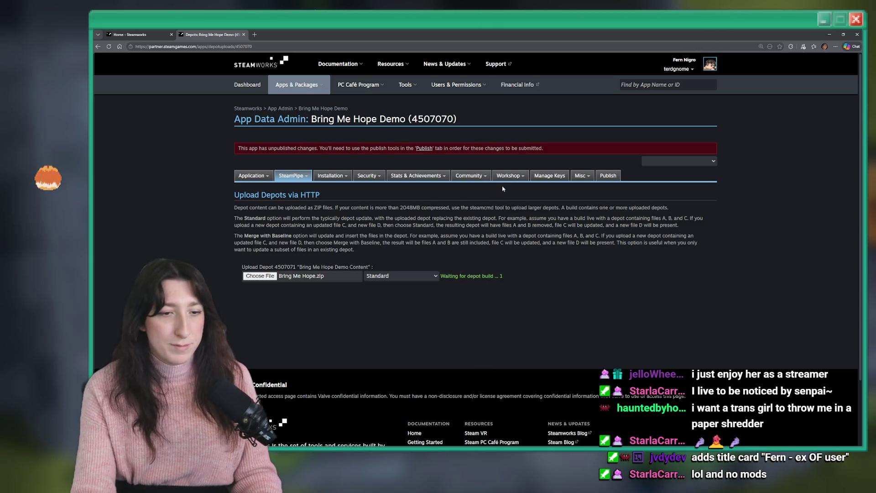
mouse_move(294, 184)
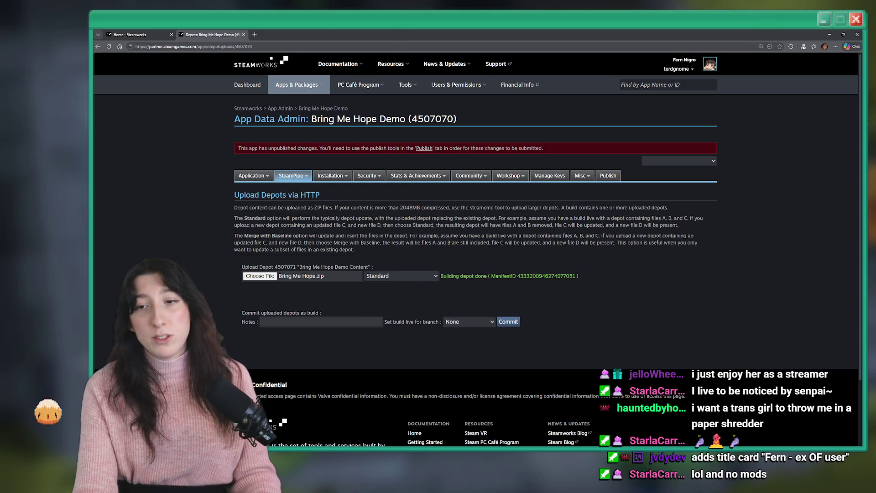
click(509, 322)
mouse_move(405, 174)
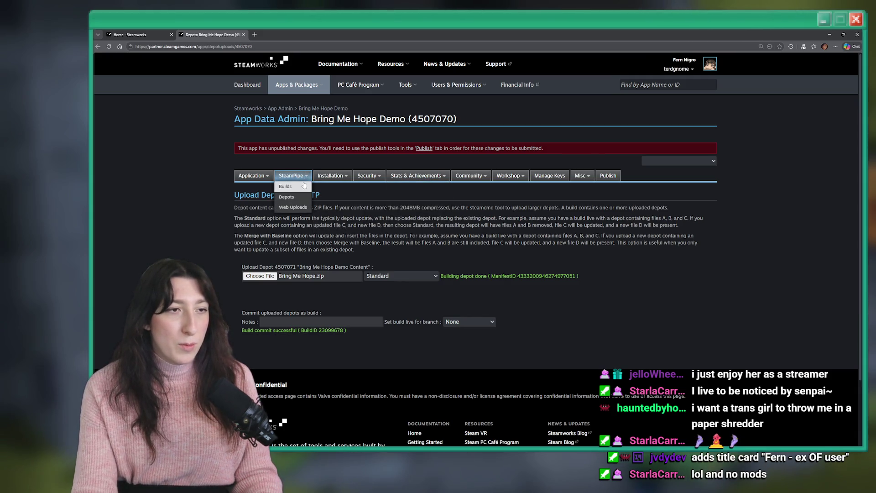
Assign build 23099678 to the default branch, preview it, and set it live now
click(304, 188)
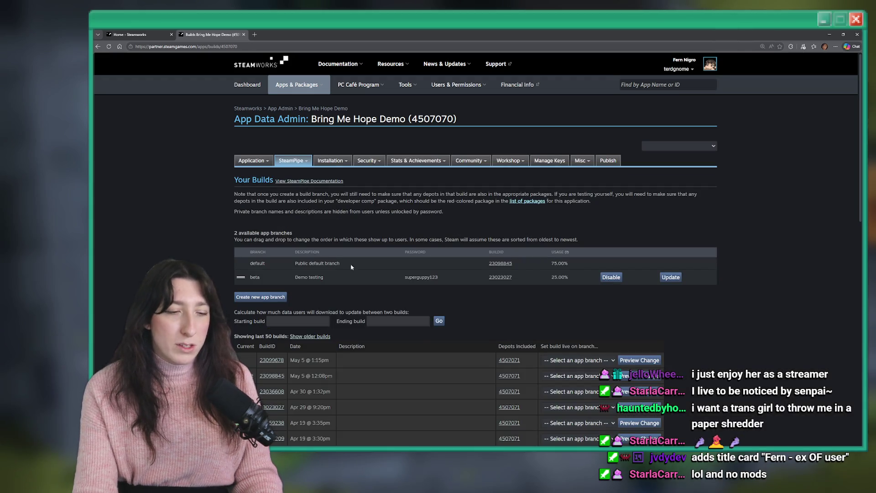
click(577, 360)
click(570, 376)
click(637, 360)
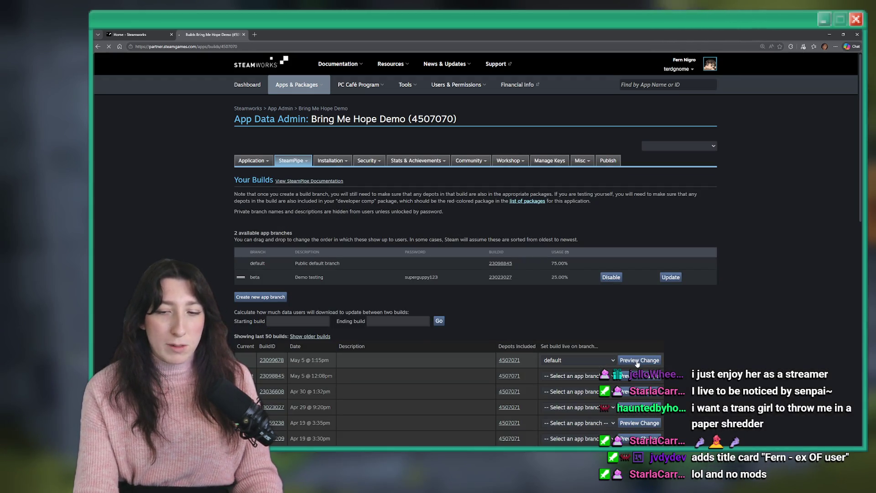
click(454, 258)
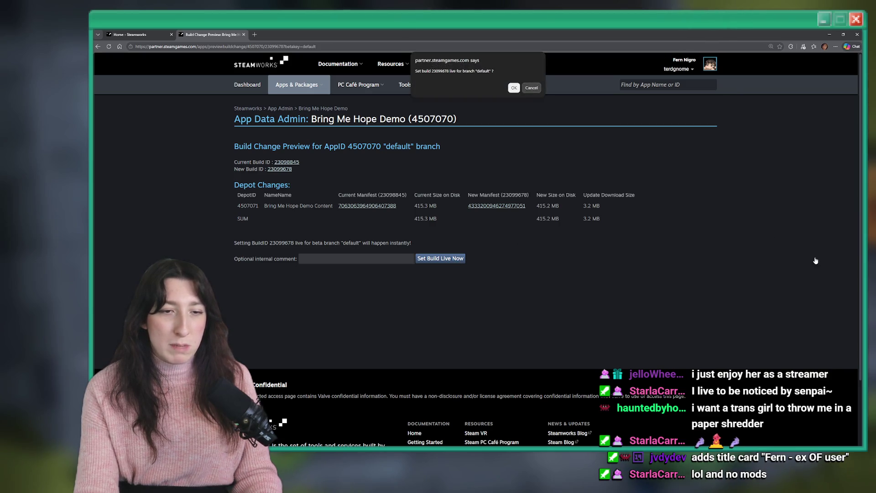
click(515, 89)
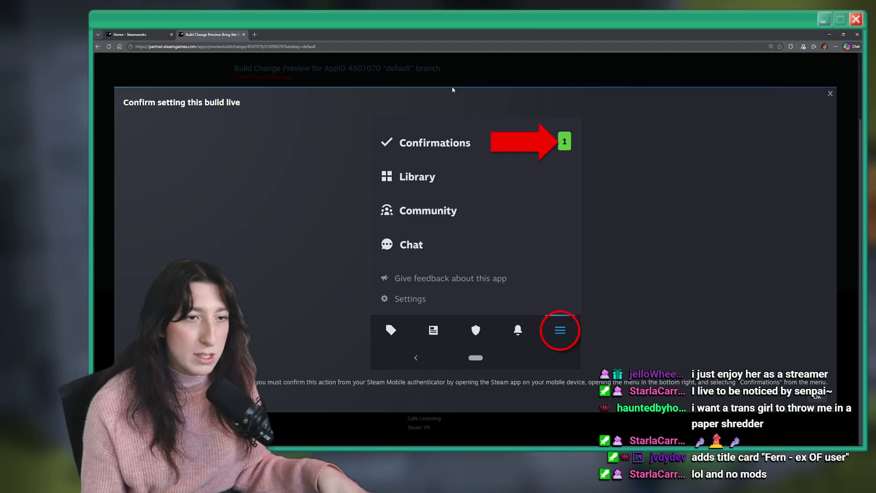
scroll(338, 96, down, 3)
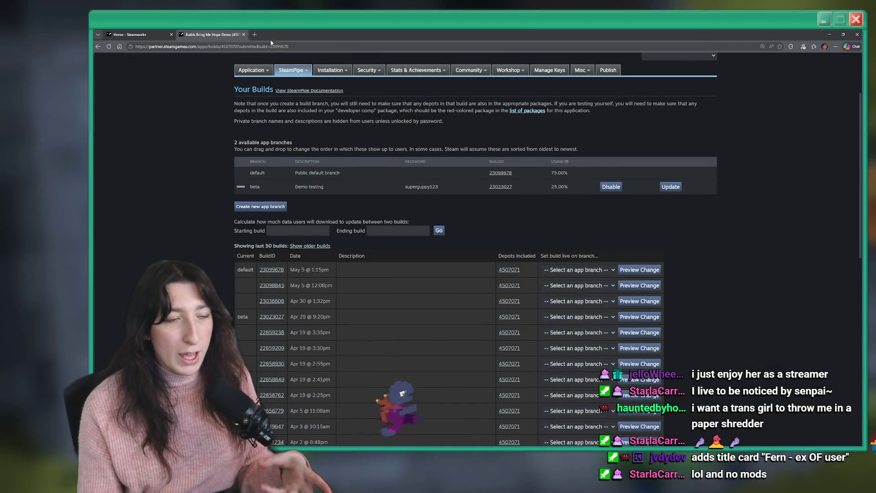
Close the Steamworks Builds tab and return to GameMaker's build_options script
middle_click(193, 34)
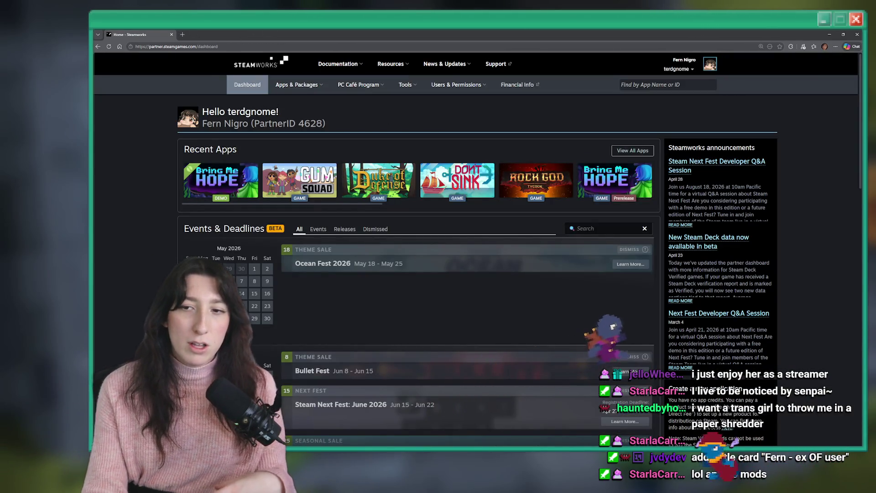
key(alt+Tab)
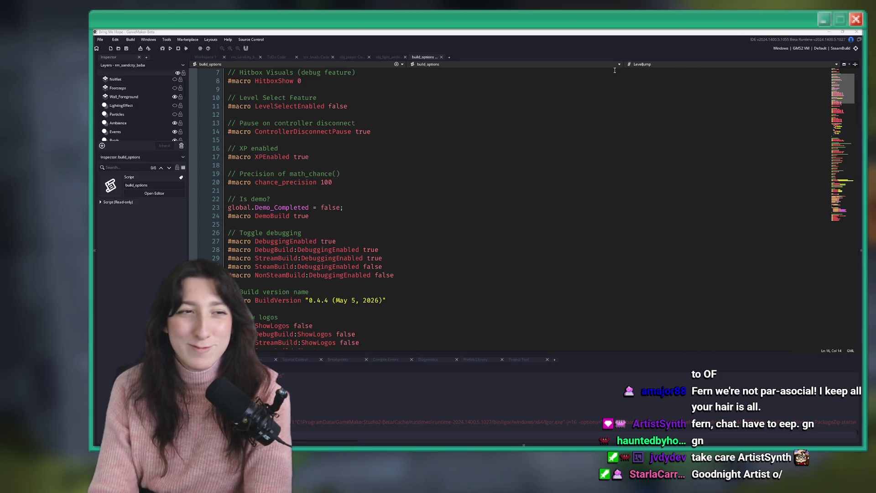
click(333, 182)
click(414, 275)
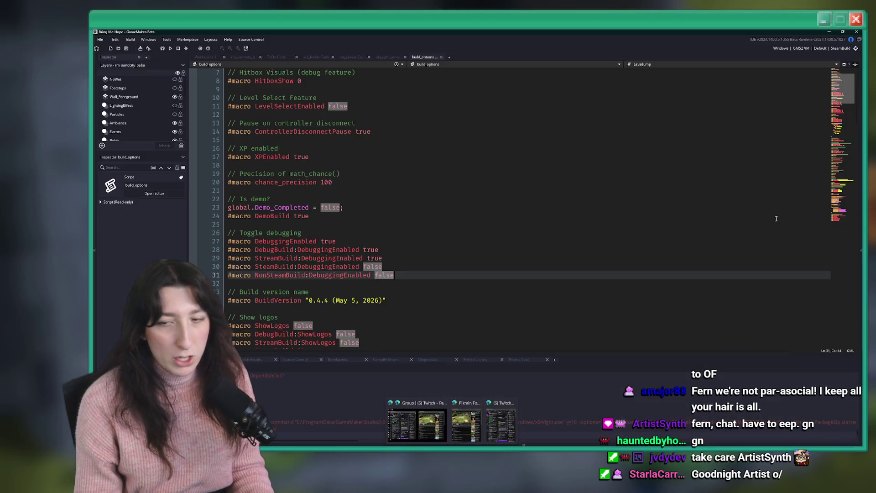
click(446, 151)
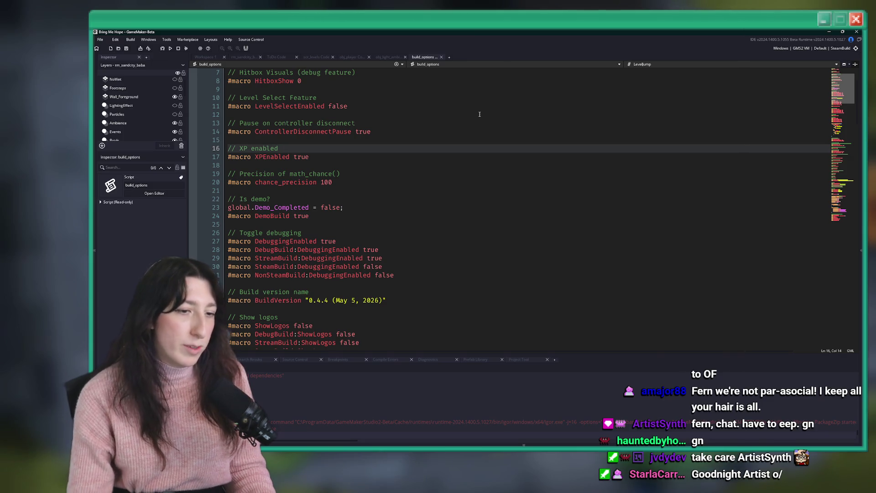